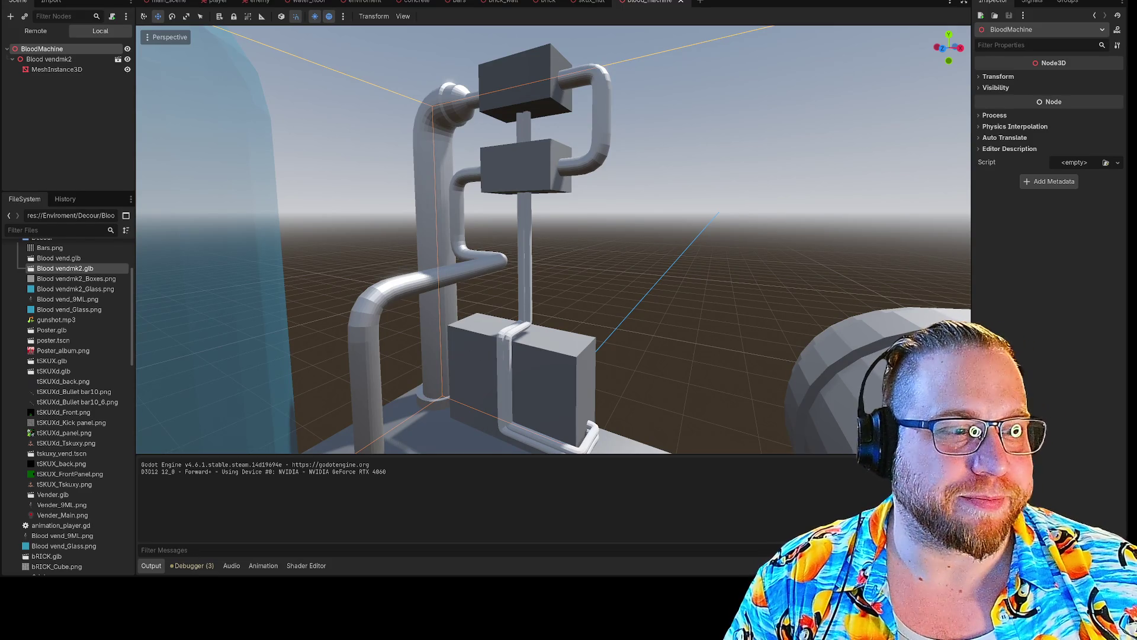
- Run the project in its debug window and walk toward the lit wall
key(F5)
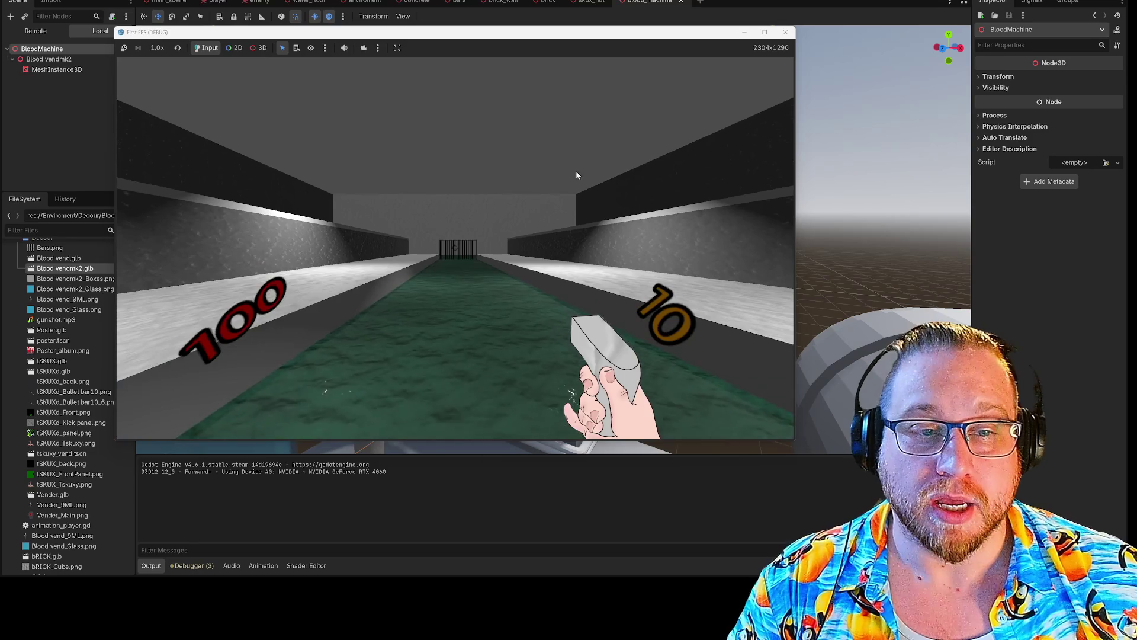
click(535, 271)
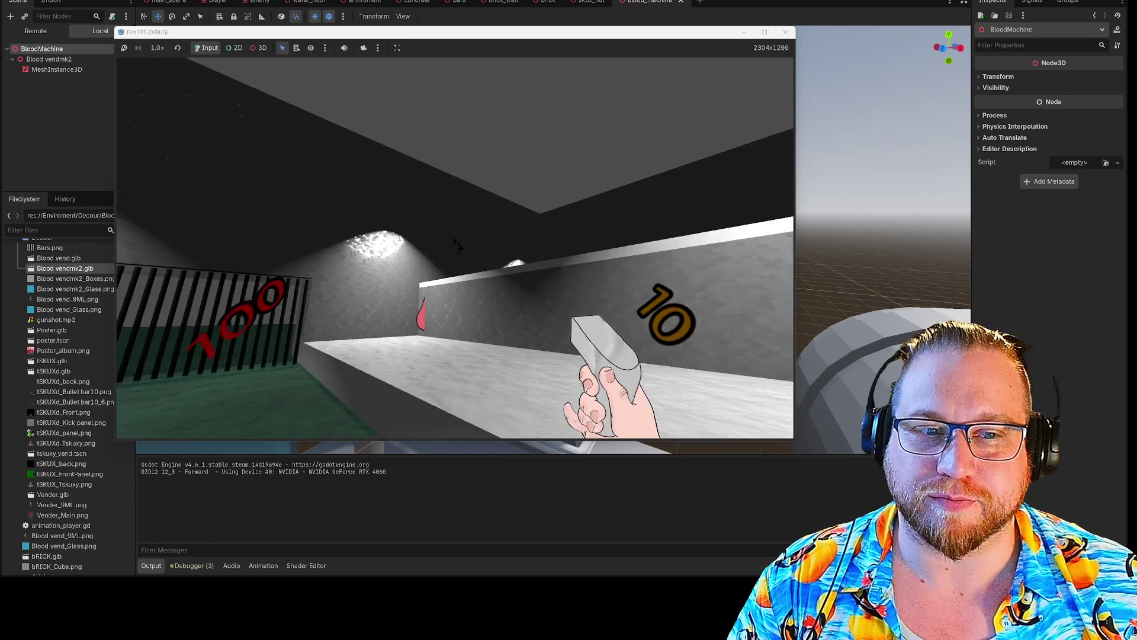
key(w)
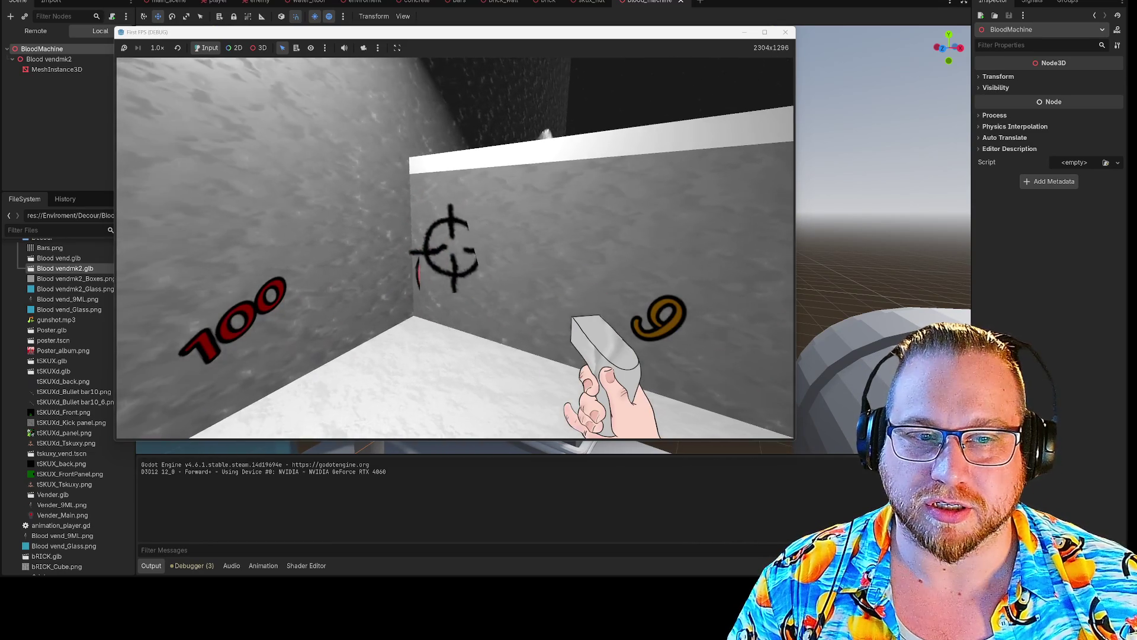
- Shoot the approaching corridor enemy until it falls, reloading along the way
click(453, 261)
key(r)
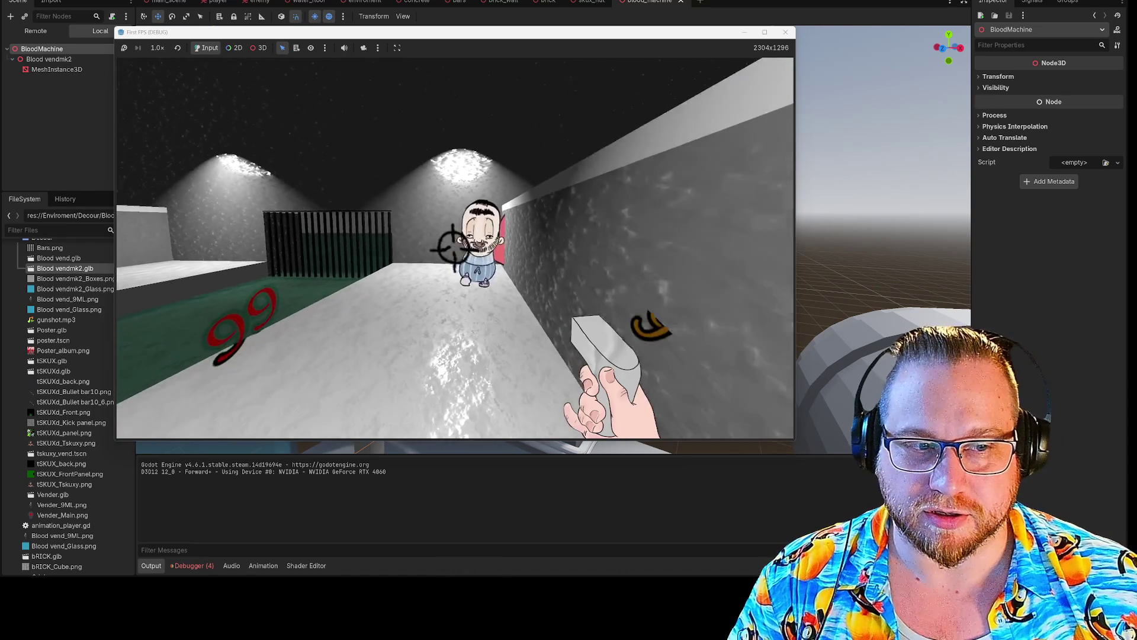
click(453, 247)
click(453, 247)
click(453, 246)
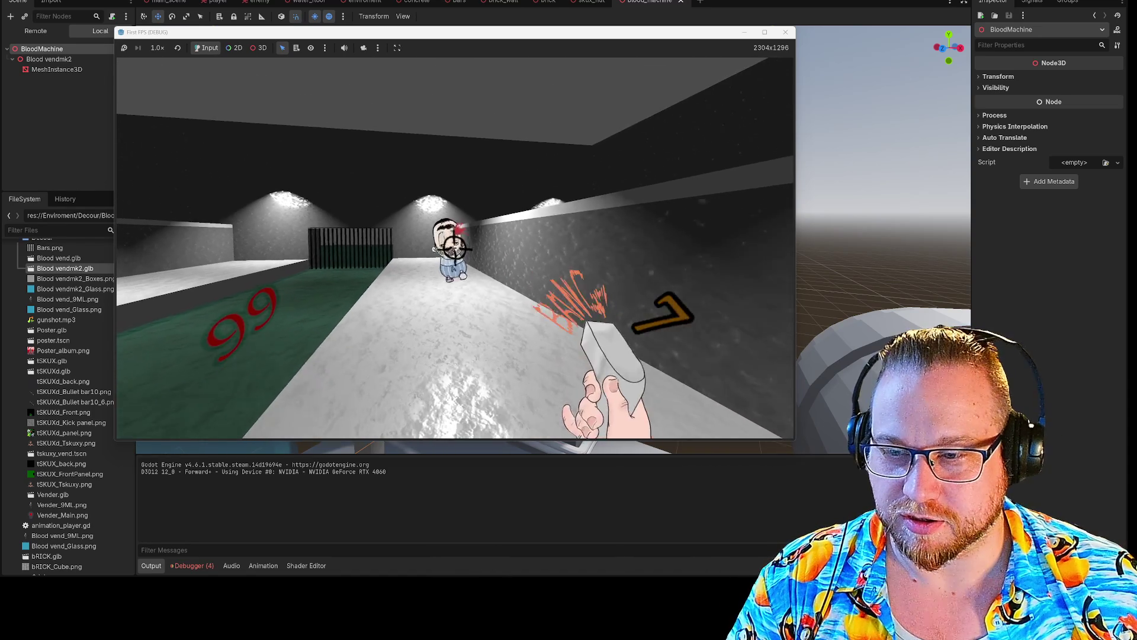
click(456, 248)
click(454, 248)
click(454, 247)
click(454, 248)
click(454, 248)
click(455, 247)
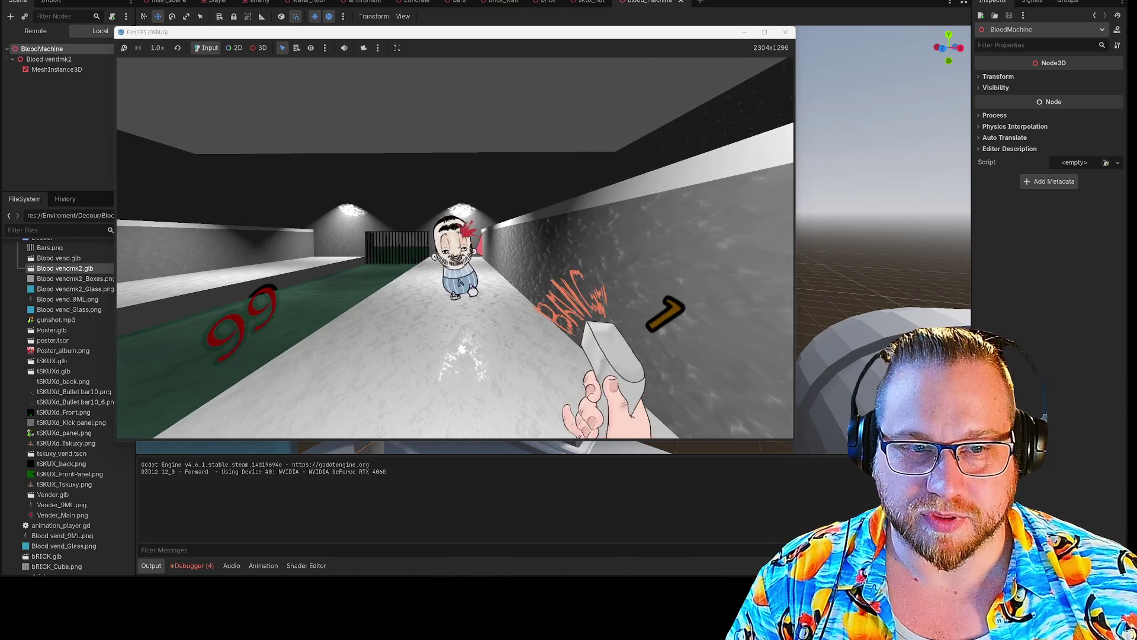
click(455, 248)
key(r)
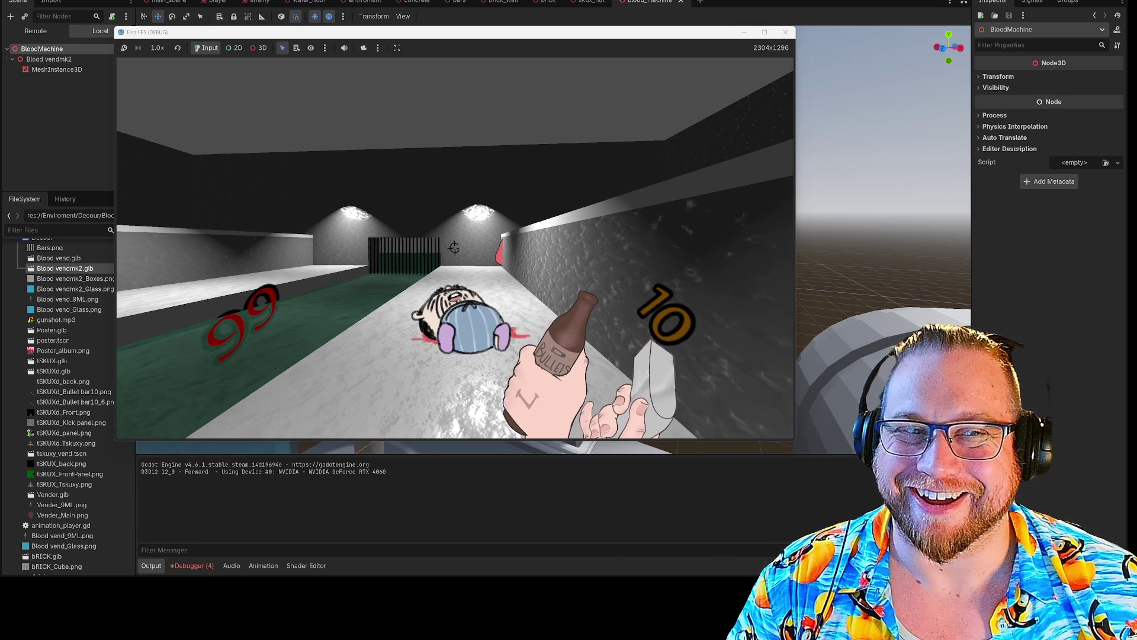
- Walk around the fallen enemy and jump up onto the raised block
key(w)
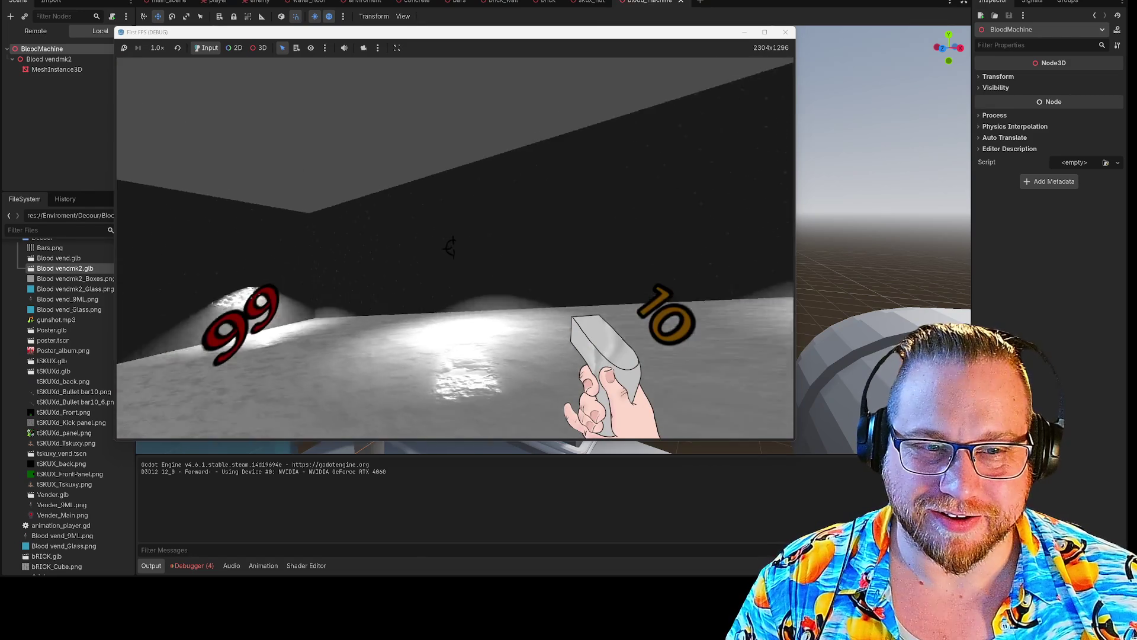
key(w)
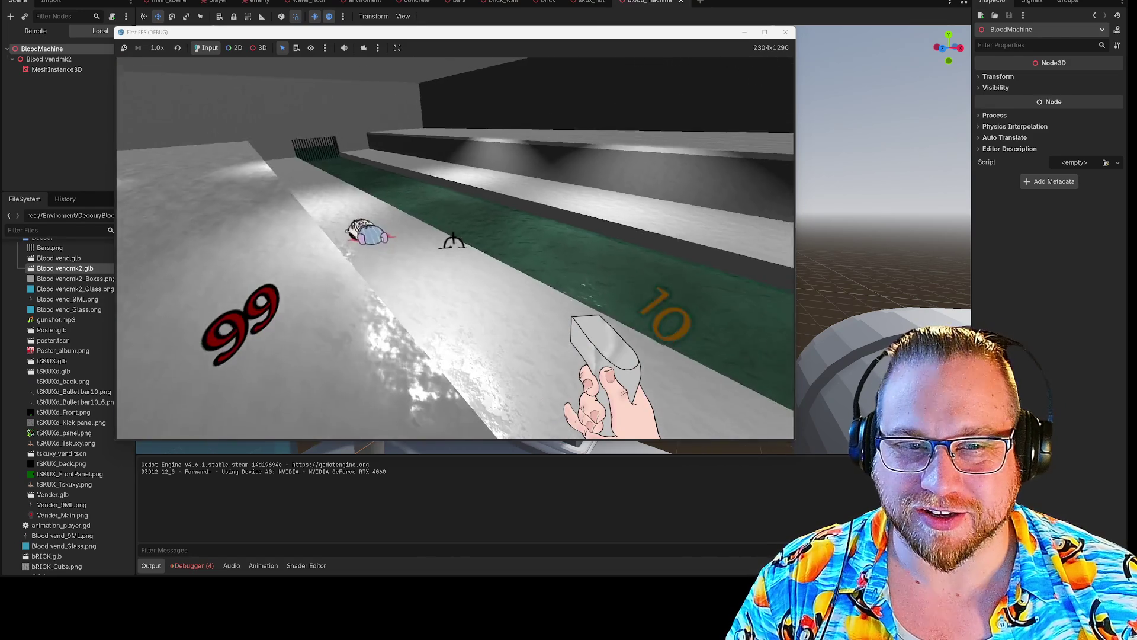
key(w)
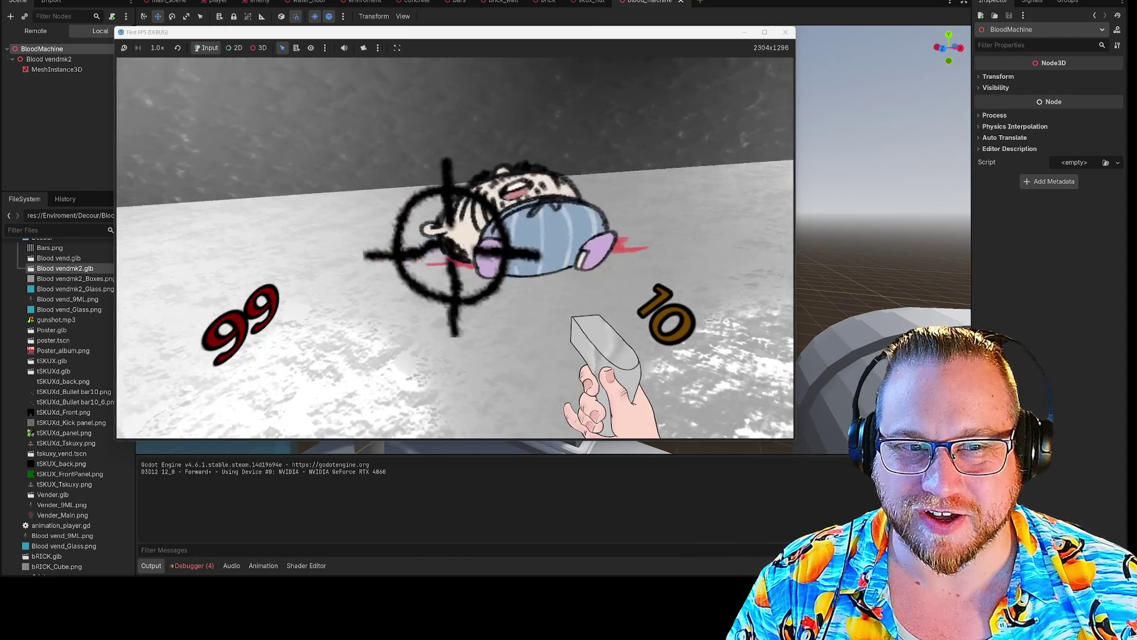
key(s)
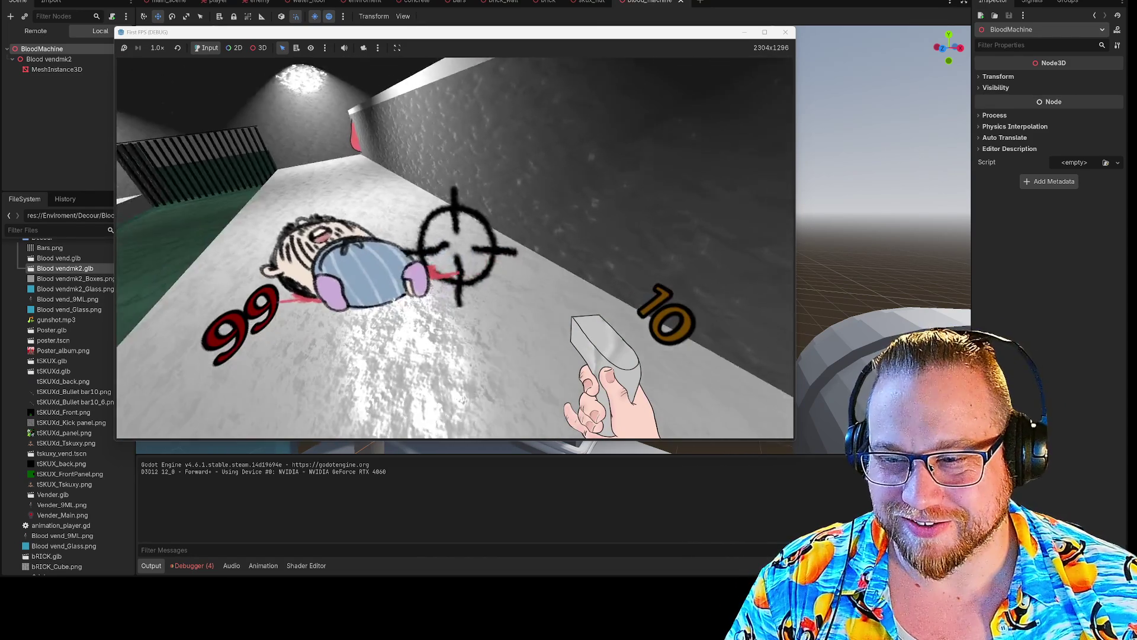
key(s)
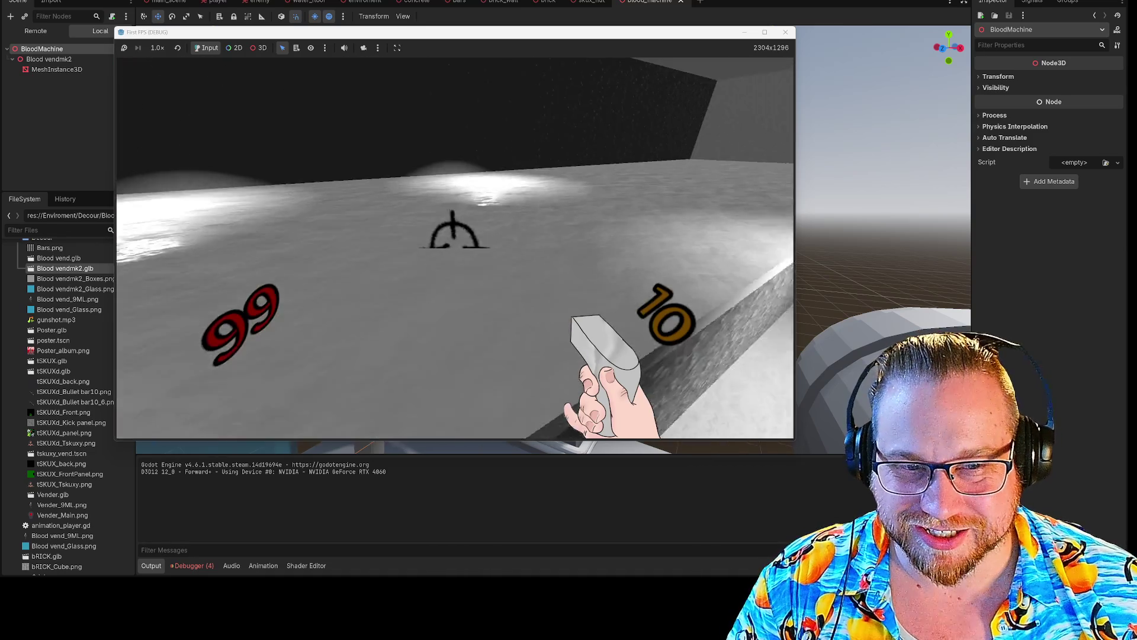
key(w)
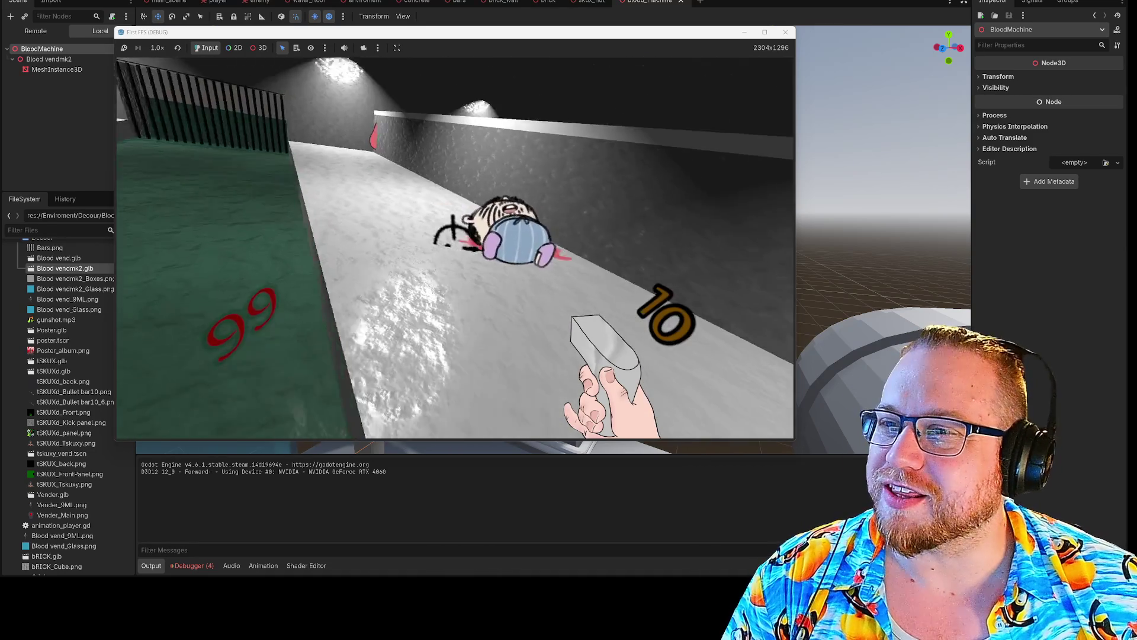
key(s)
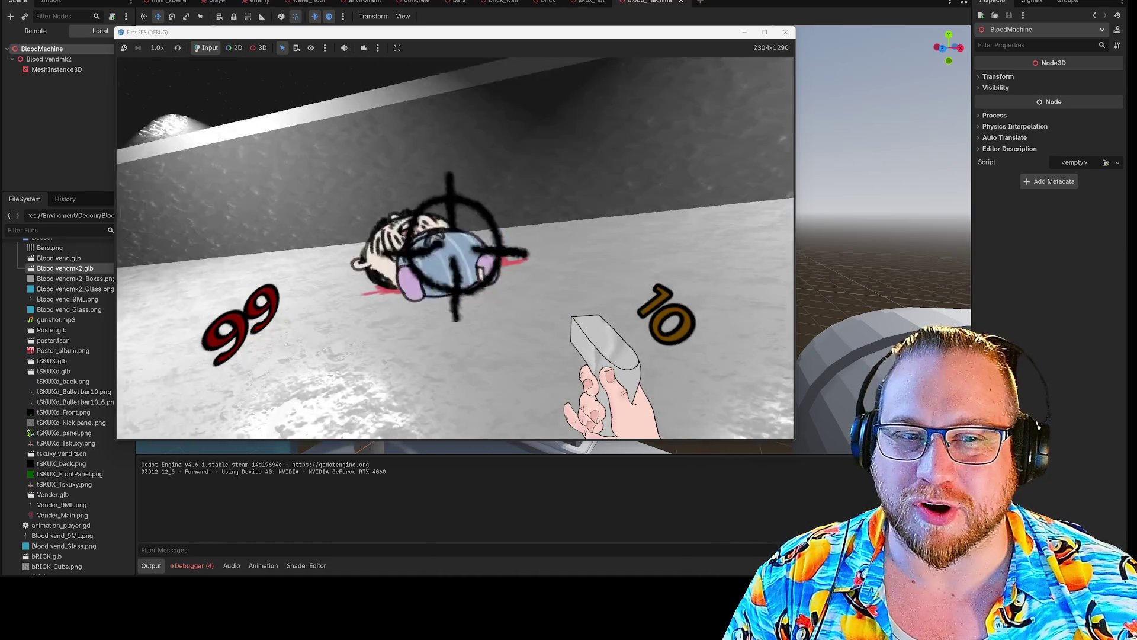
key(d)
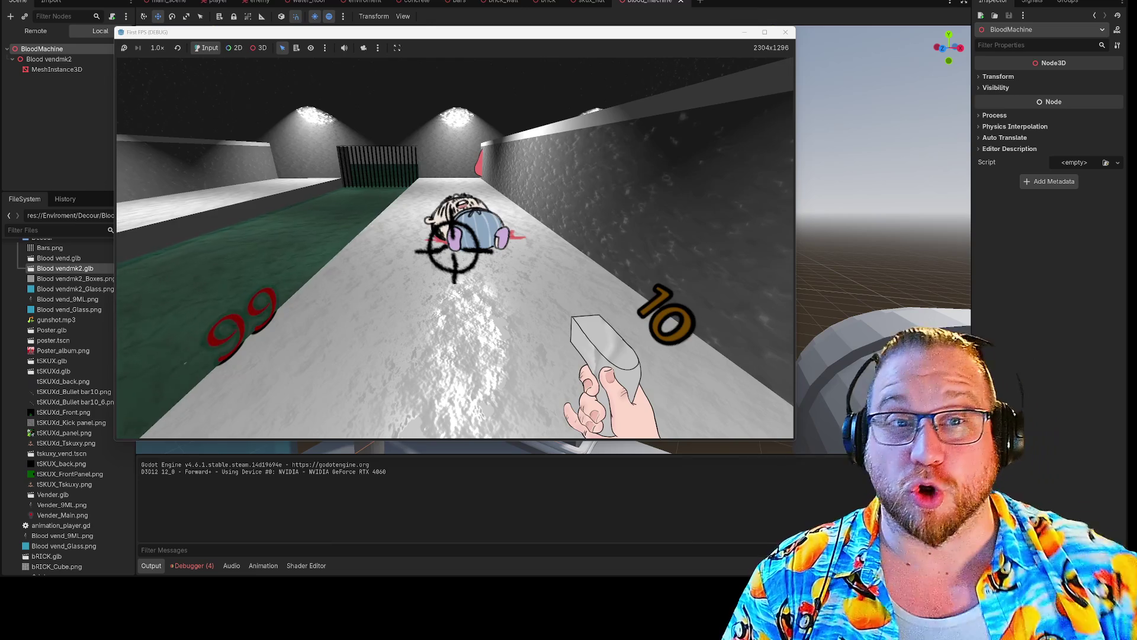
key(w)
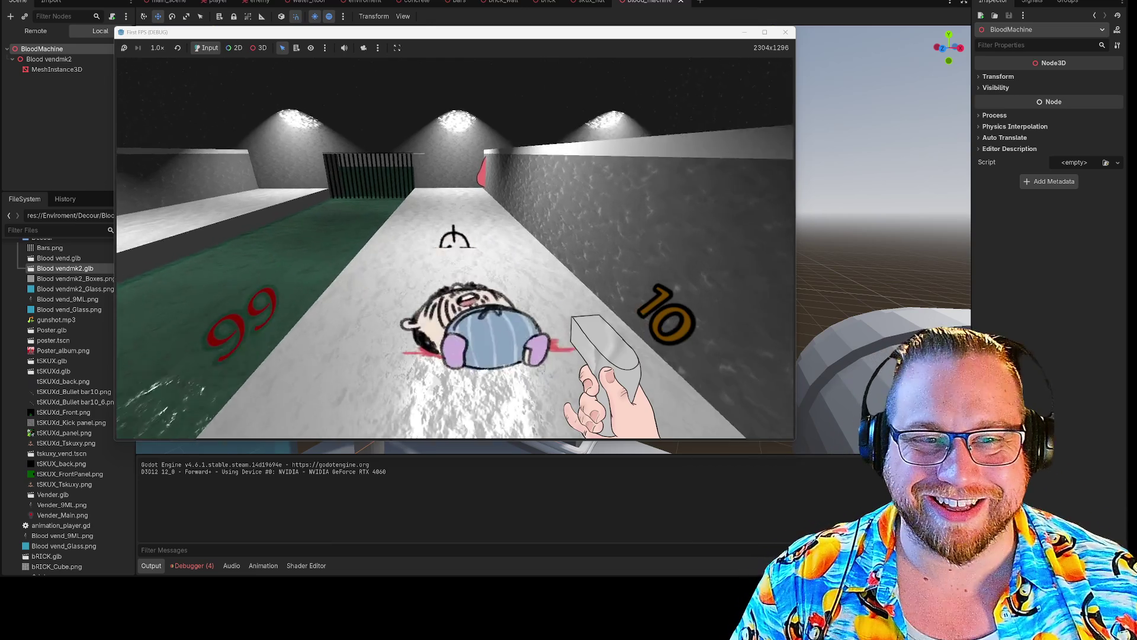
key(space)
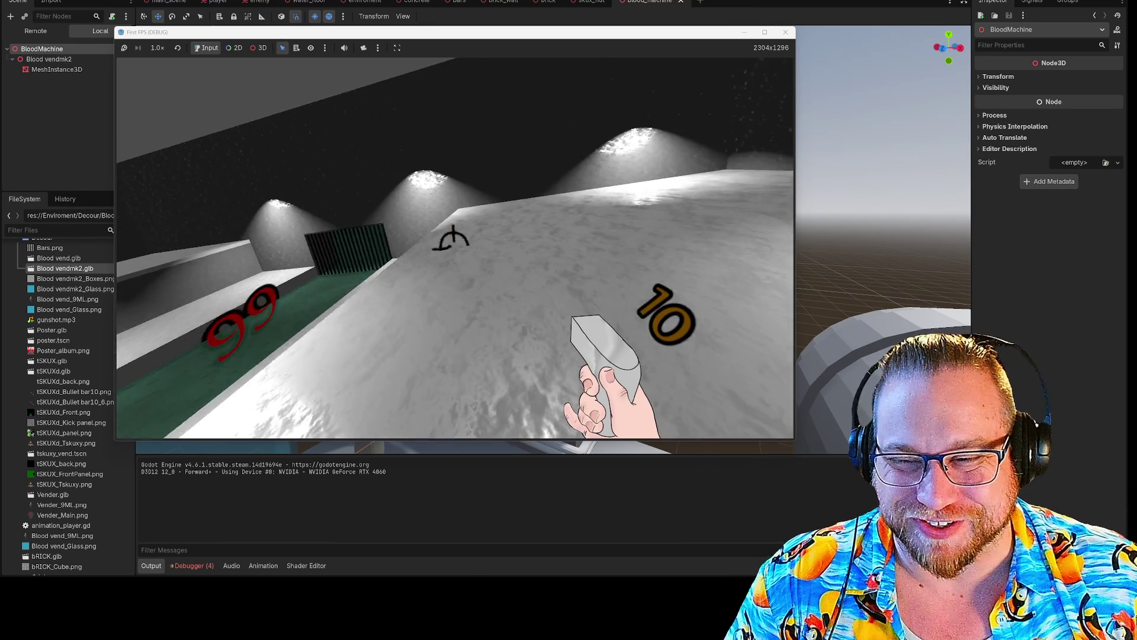
- Walk across the platform onto the ledge facing the lit wall
key(w)
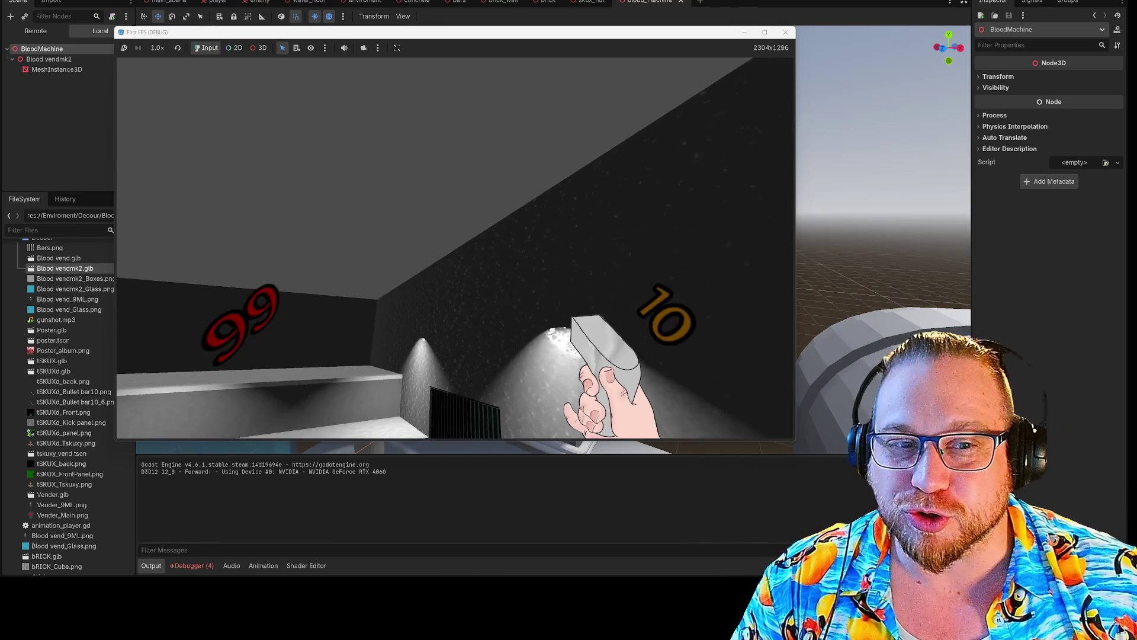
mouse_move(455, 248)
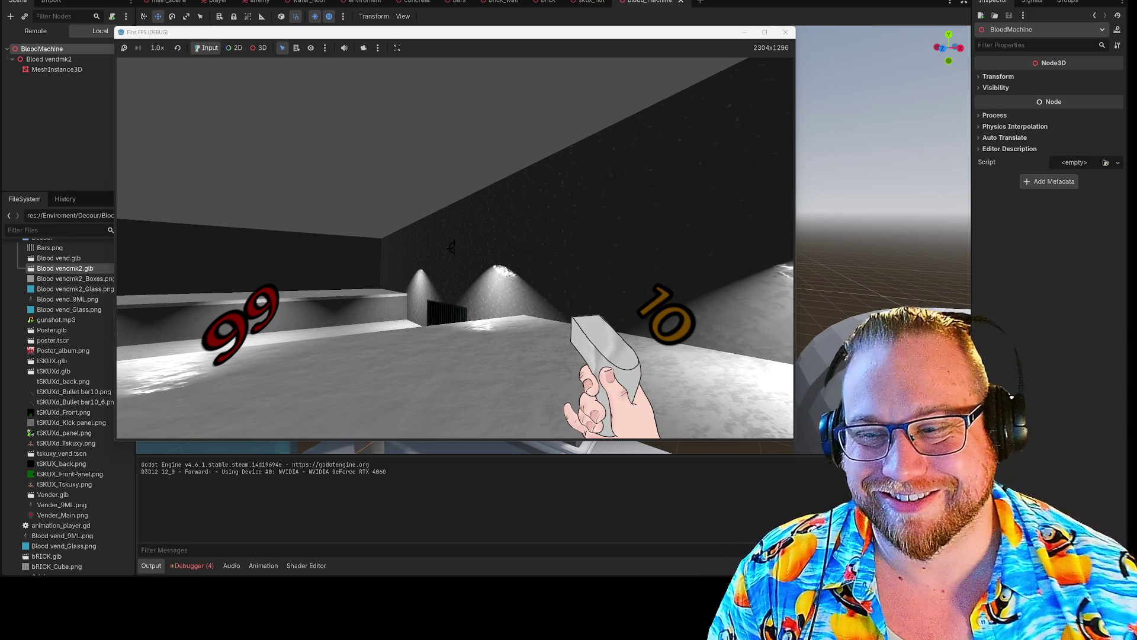
key(w)
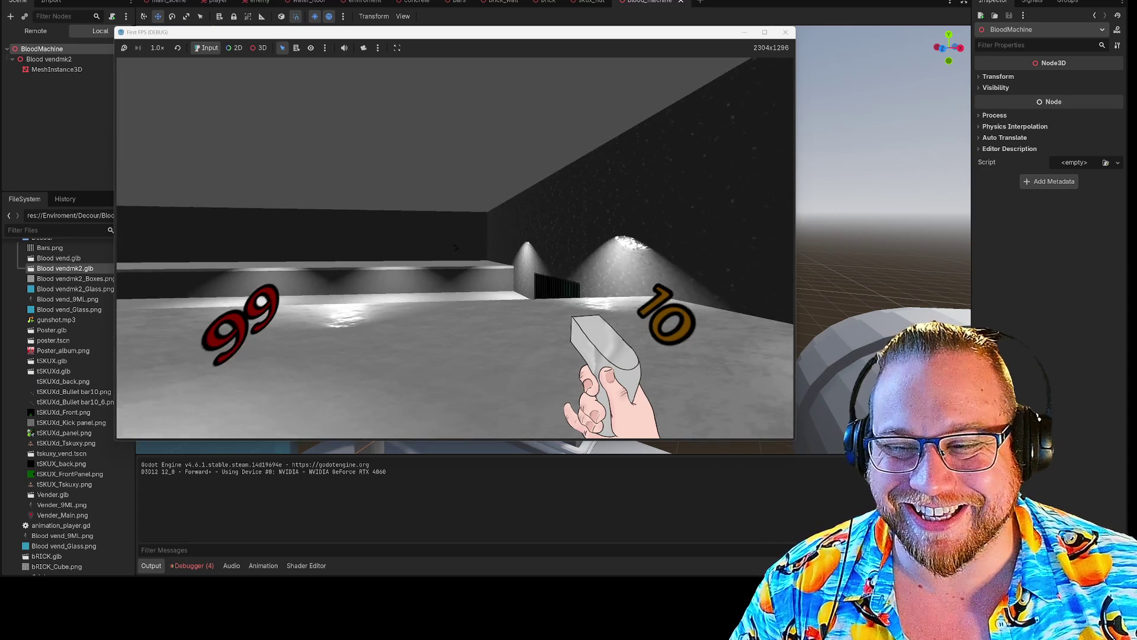
key(w)
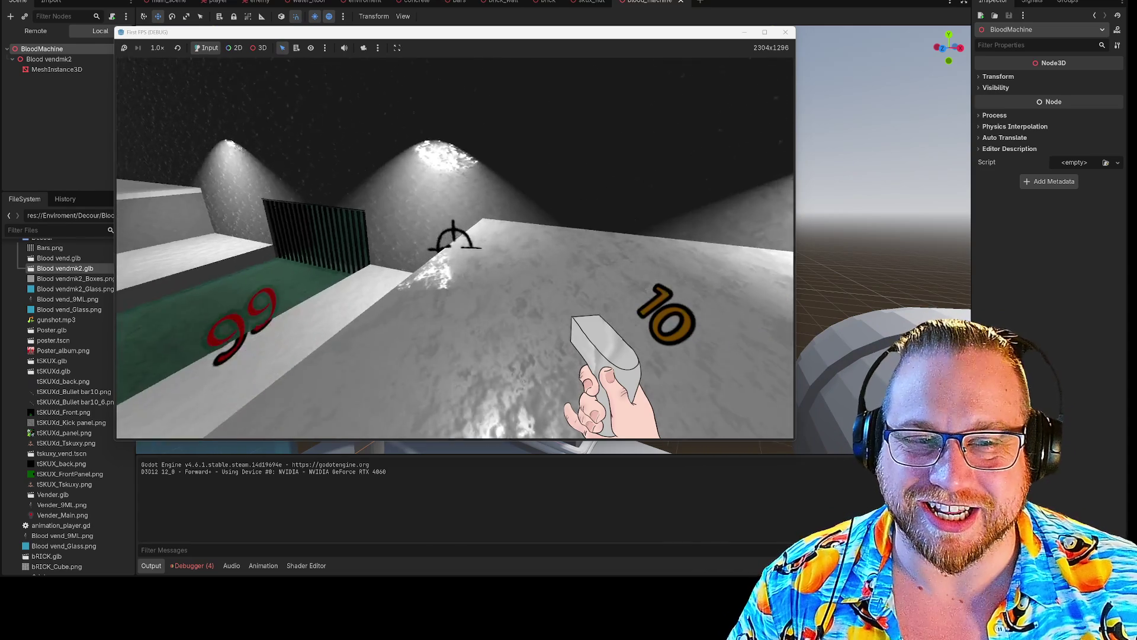
key(w)
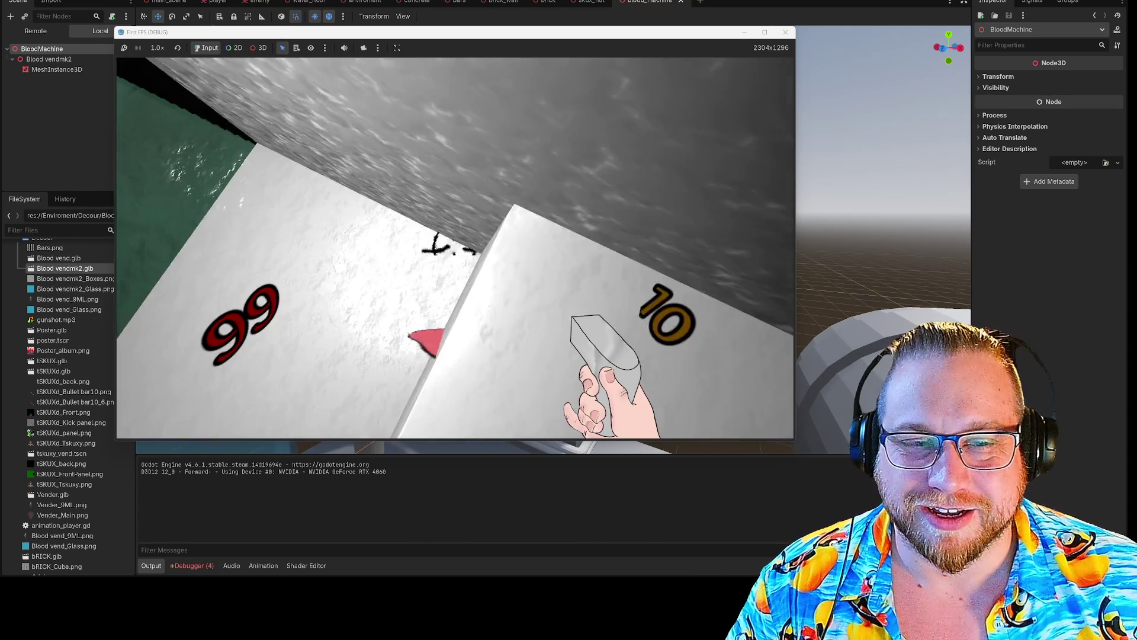
- Fire repeated shots at the wall, then reload the gun
click(454, 249)
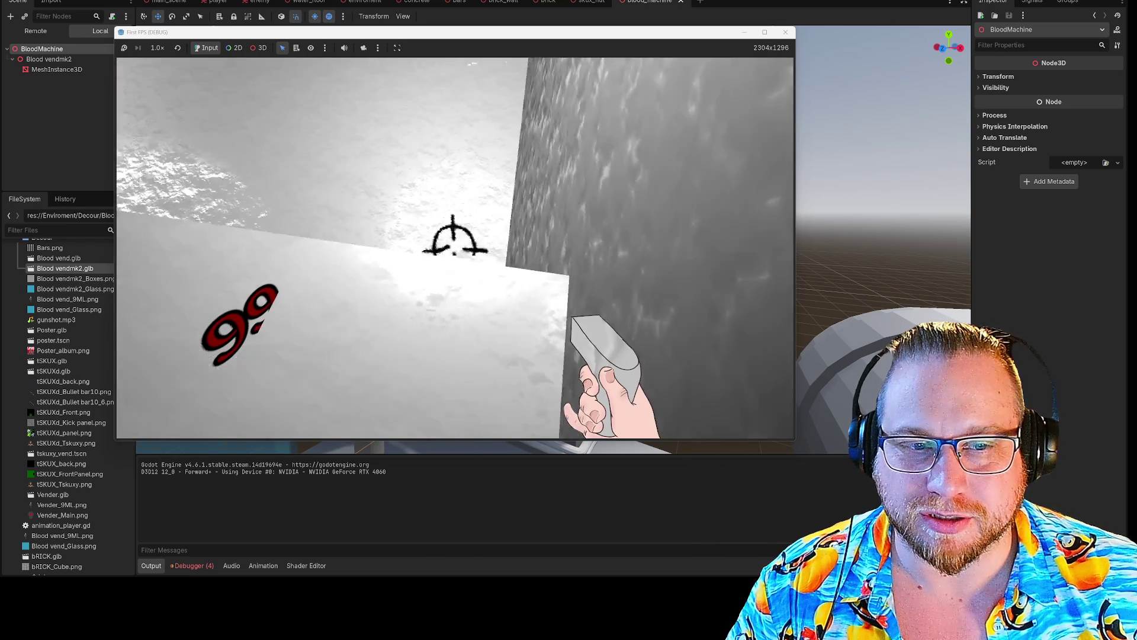
click(454, 249)
click(453, 249)
click(454, 249)
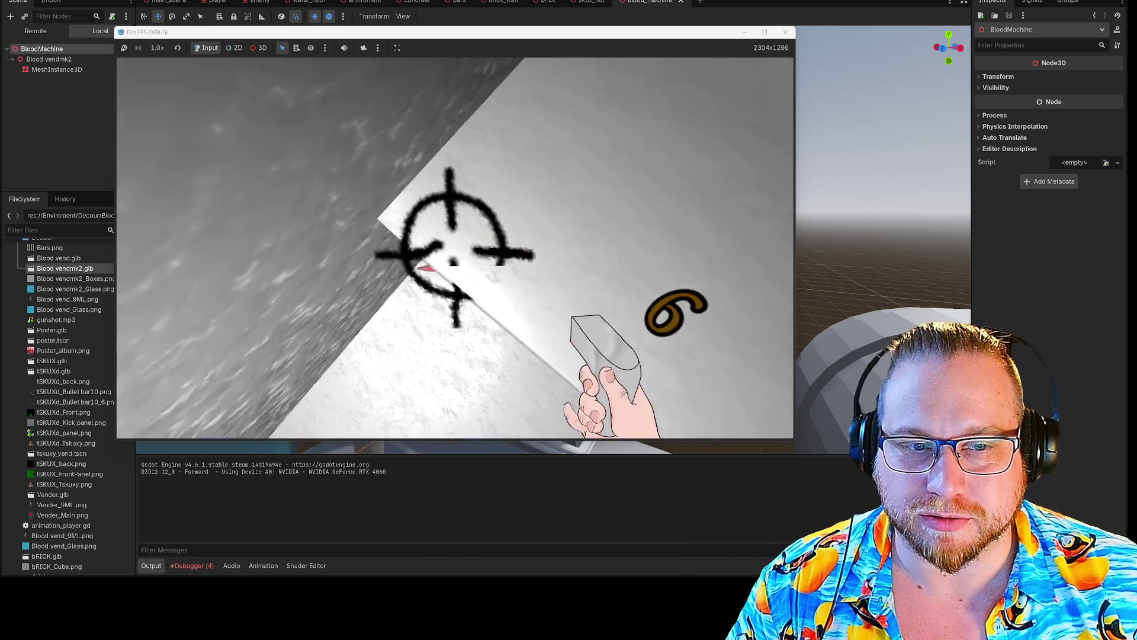
click(453, 249)
click(454, 249)
click(453, 248)
click(454, 249)
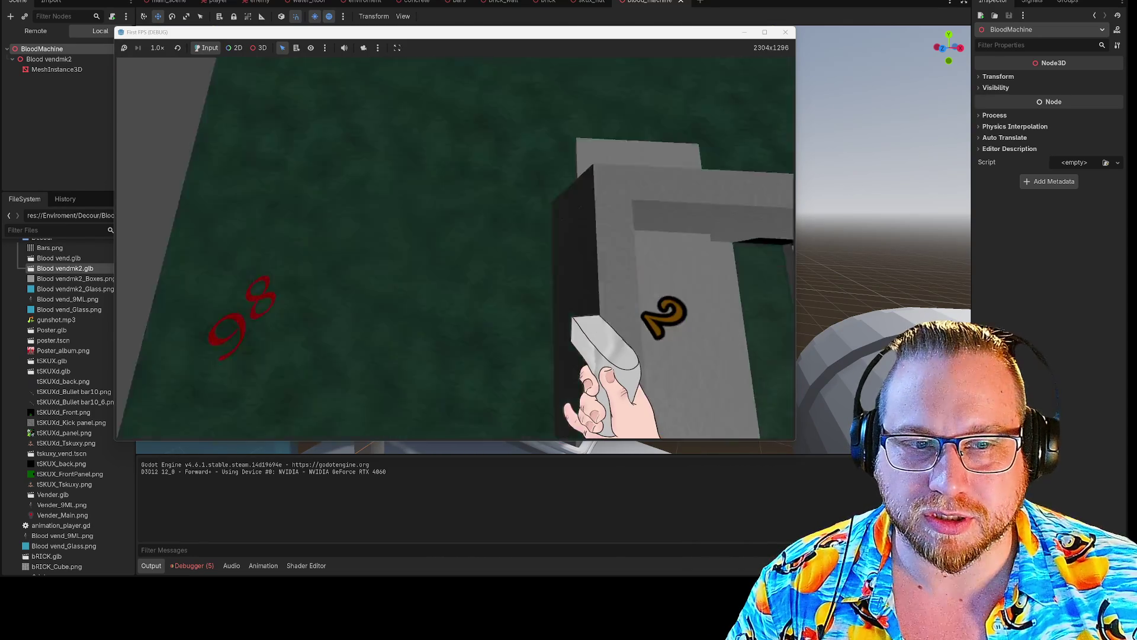
key(r)
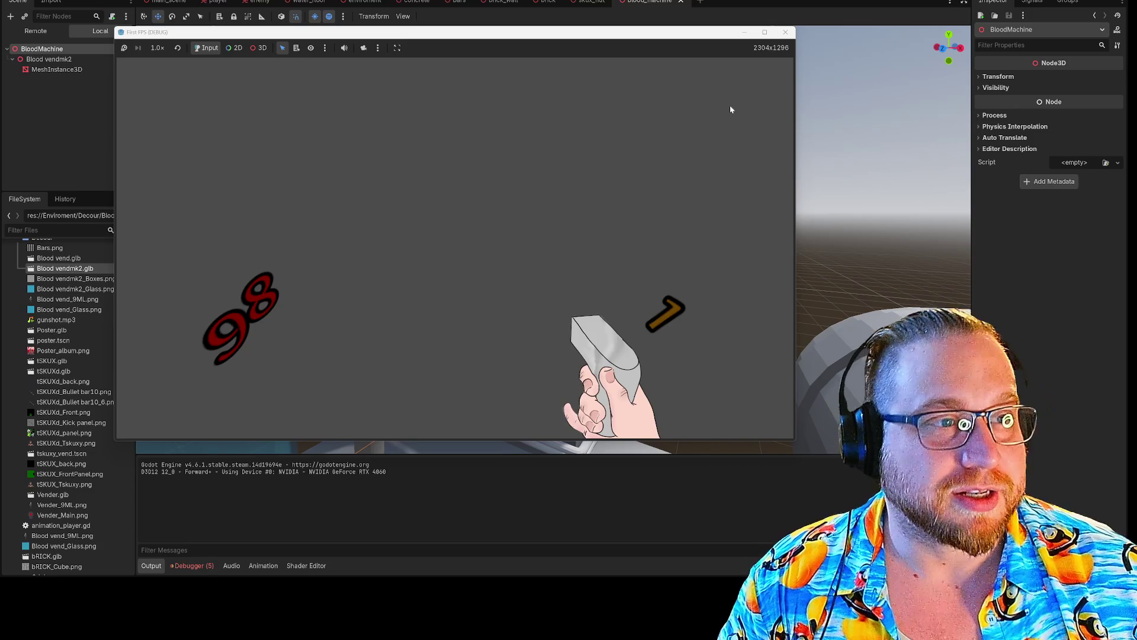
- Stop the game, zoom out on the blood machine, and select its MeshInstance3D node
click(785, 32)
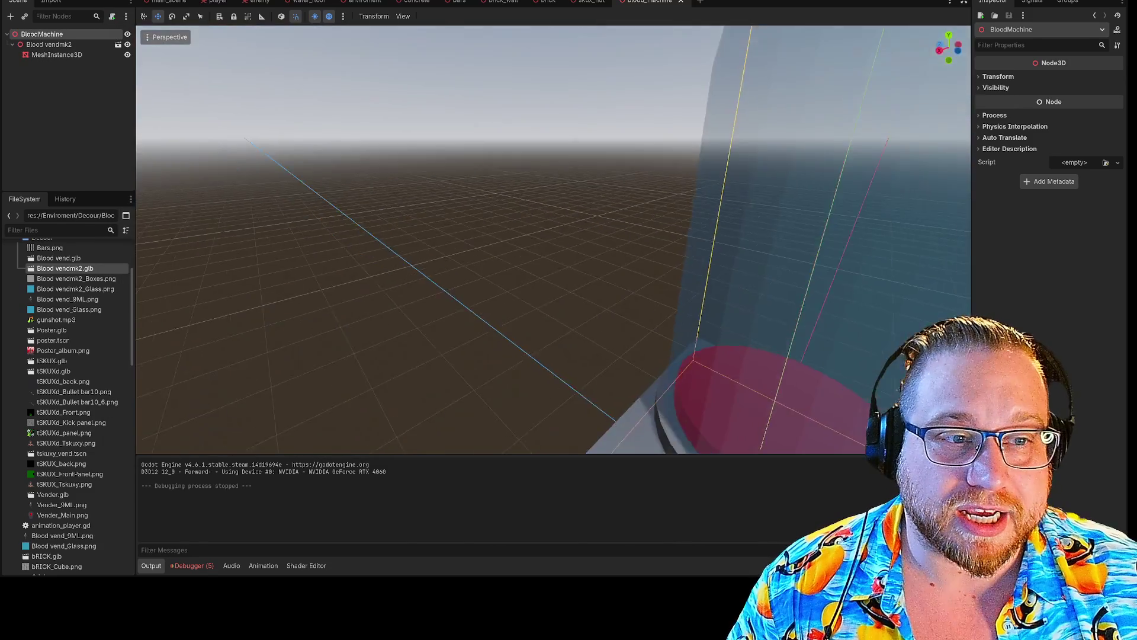
scroll(553, 240, down, 8)
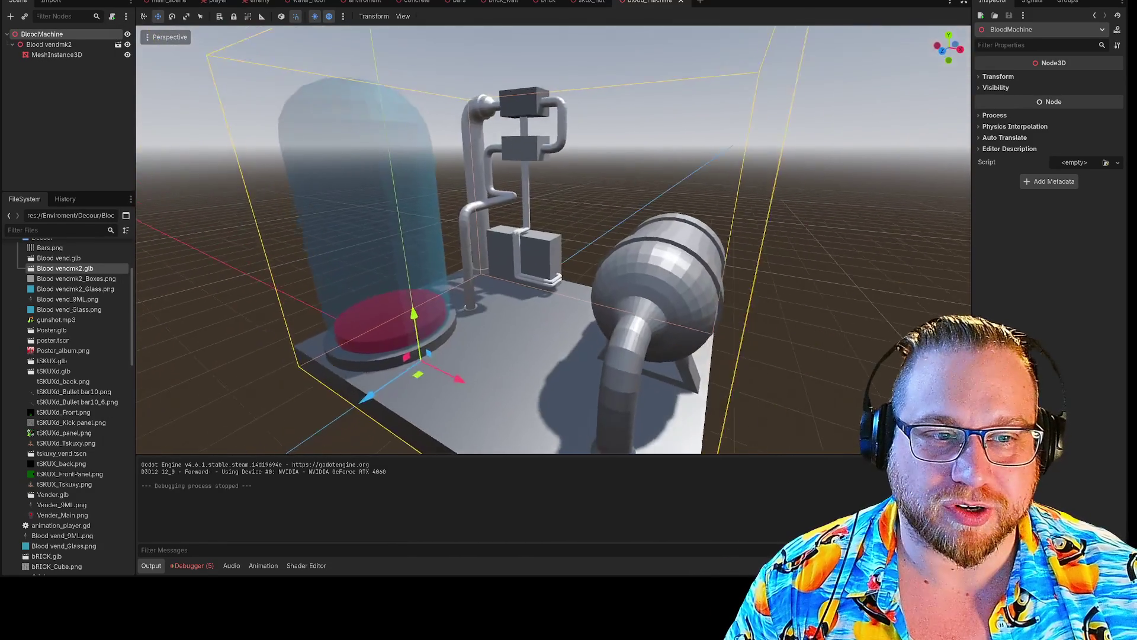
scroll(684, 237, down, 5)
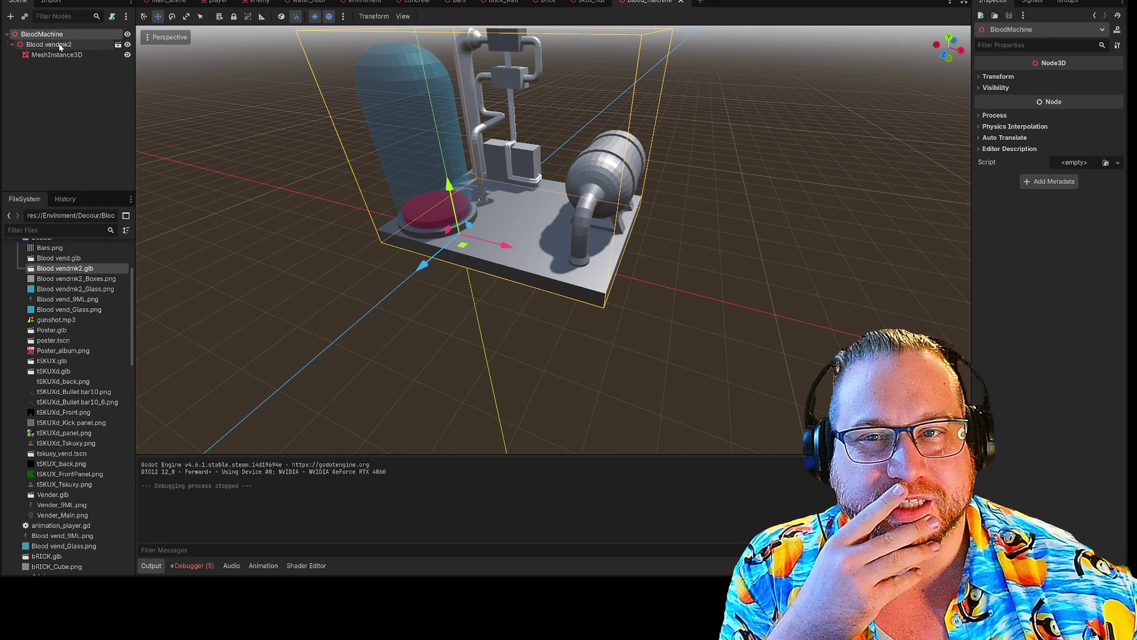
click(60, 46)
click(56, 55)
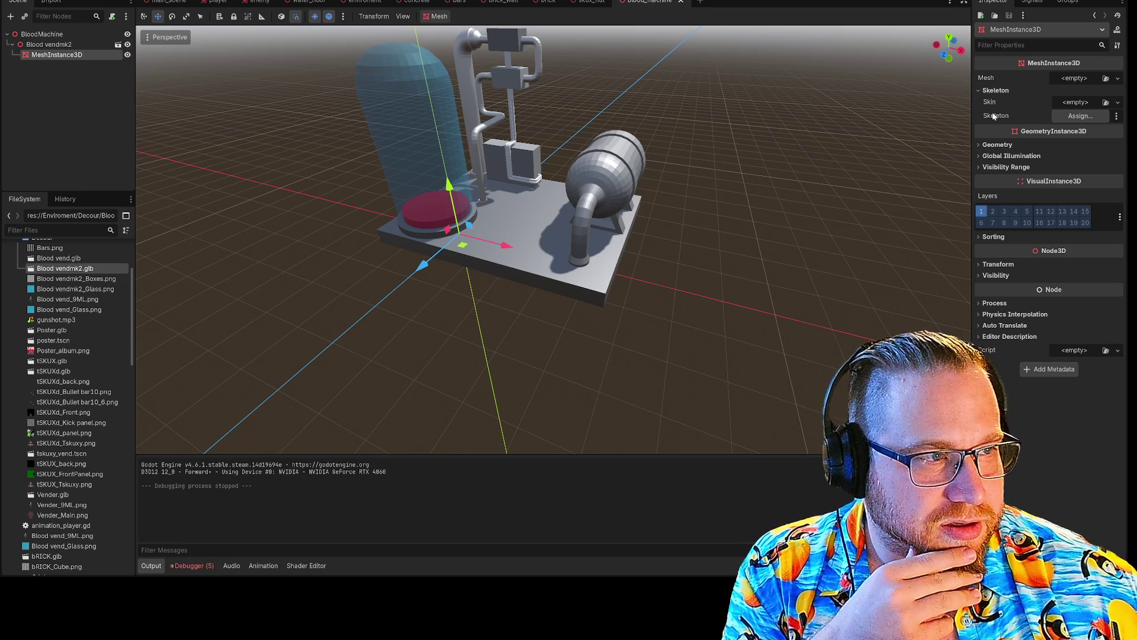
- Toggle the Inspector's property options menu, then switch to the Discord chat window
click(1117, 46)
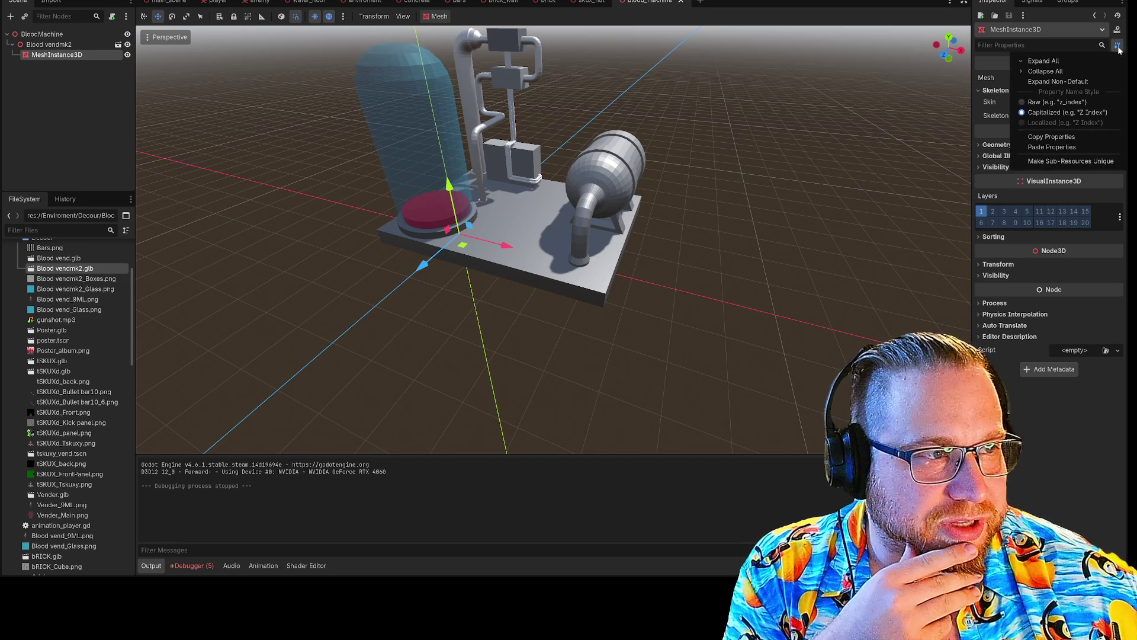
click(1117, 46)
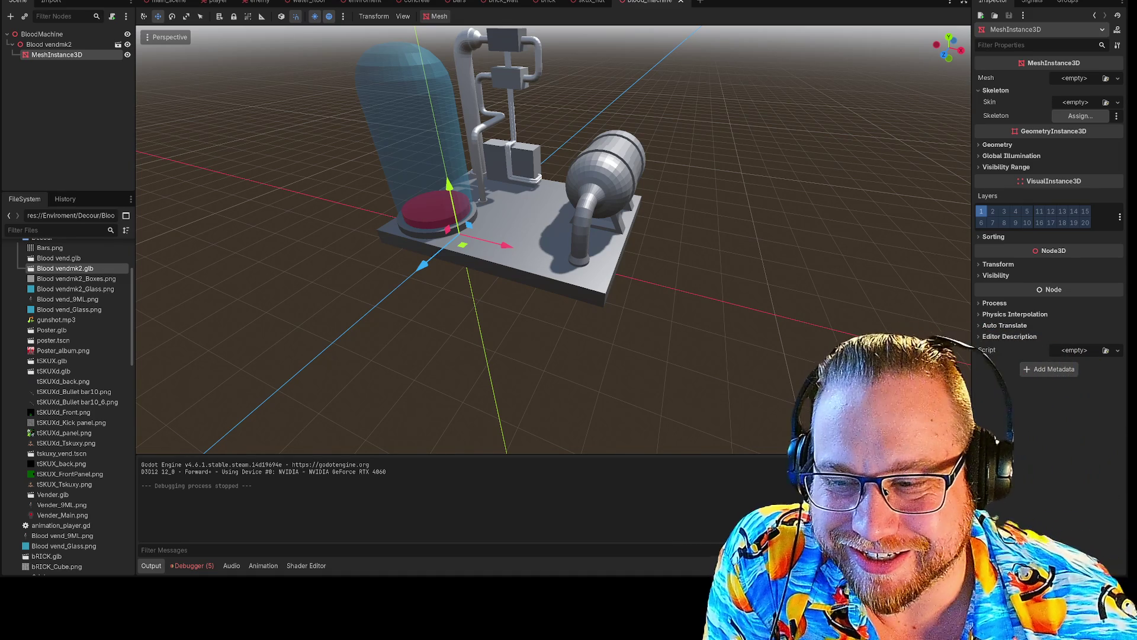
key(alt+Tab)
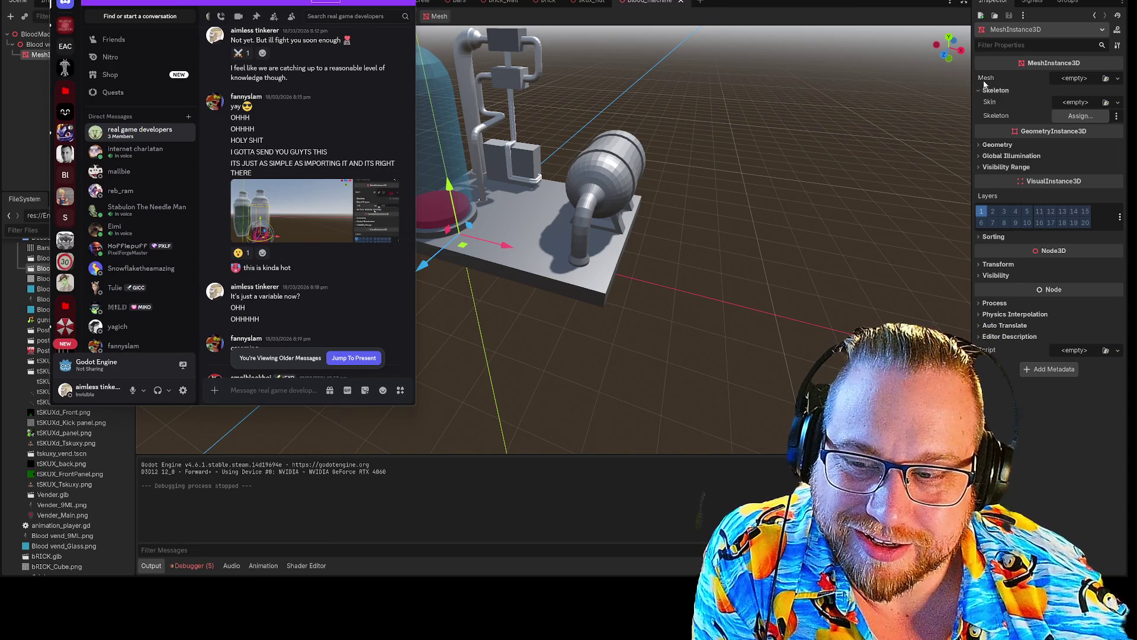
- Scroll back through older Discord messages about shape keys, then return to Godot
scroll(330, 221, up, 10)
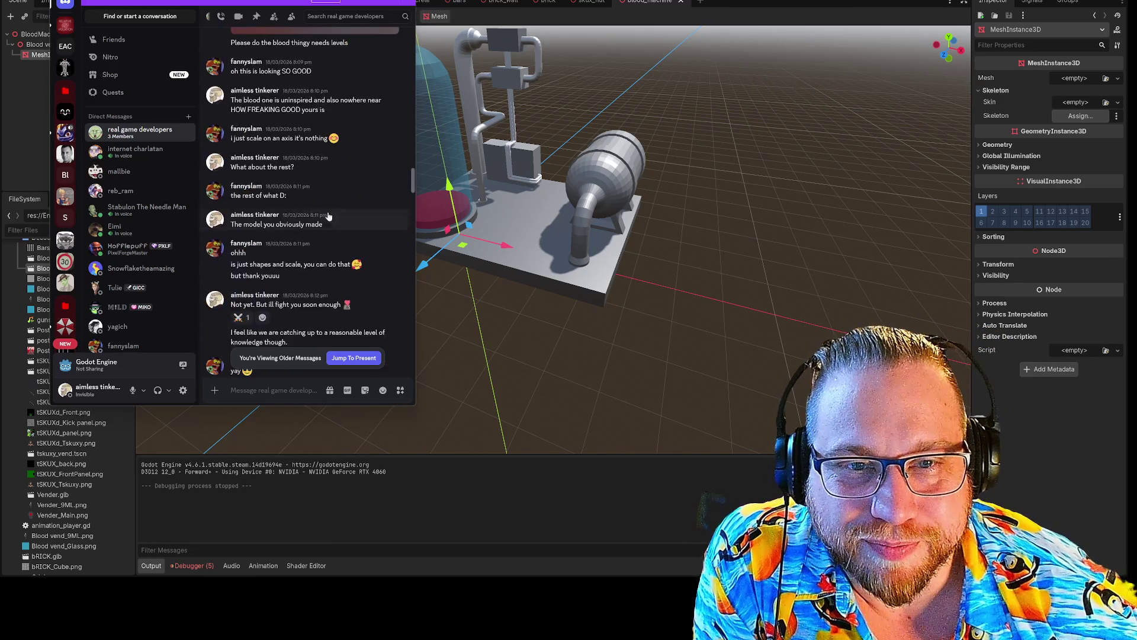
scroll(330, 221, up, 5)
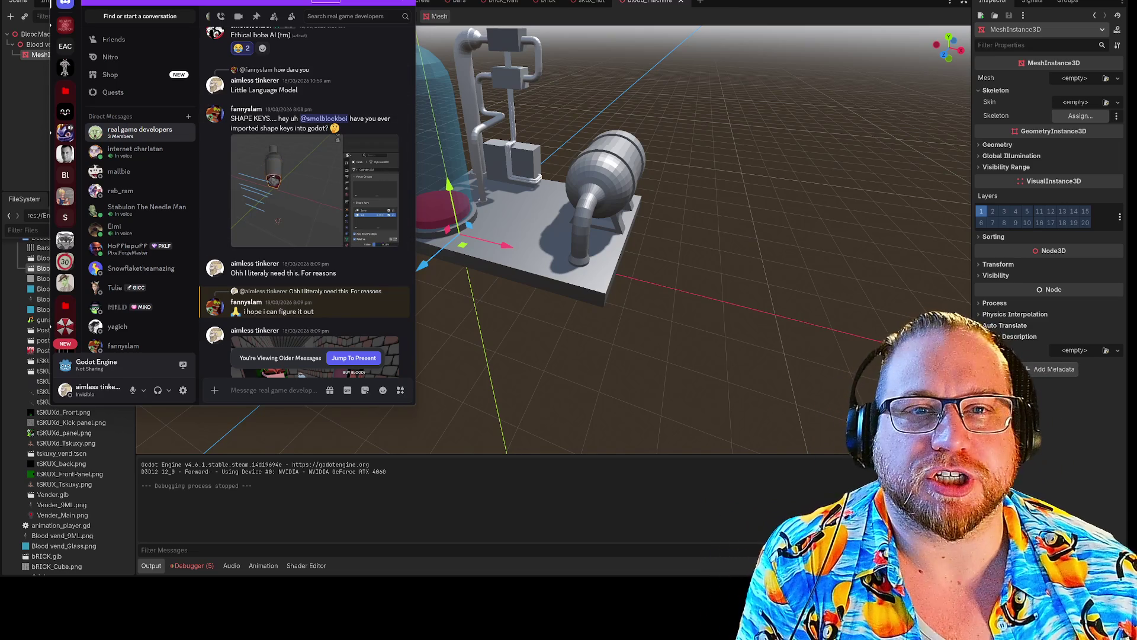
key(alt+Tab)
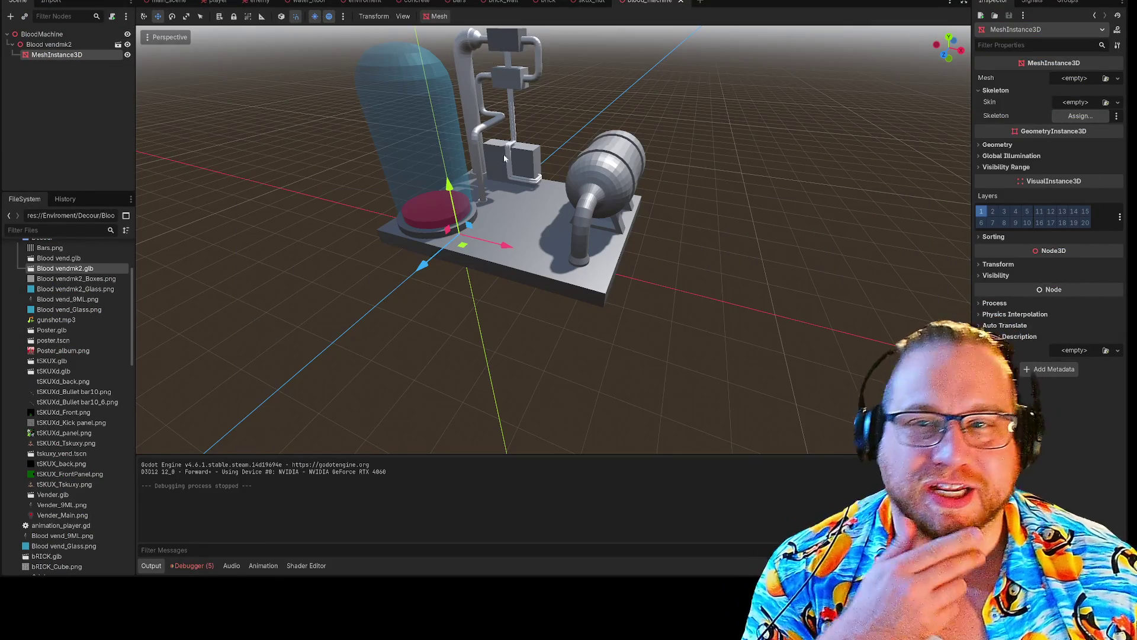
- Select the MeshInstance3D node under Blood vendmk2
right_click(35, 44)
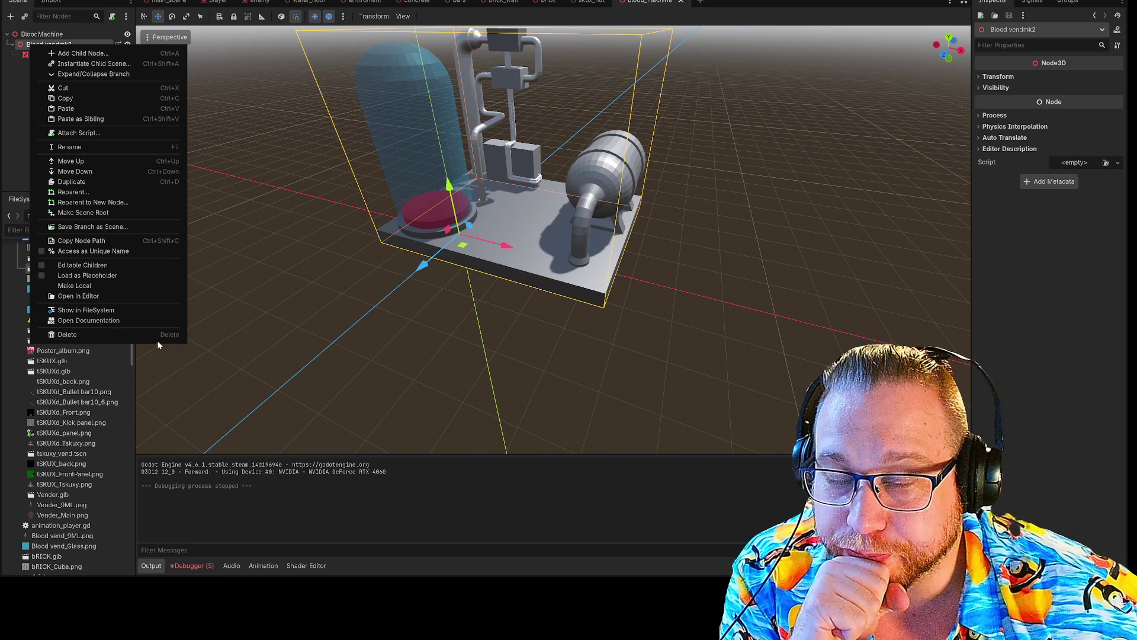
click(14, 112)
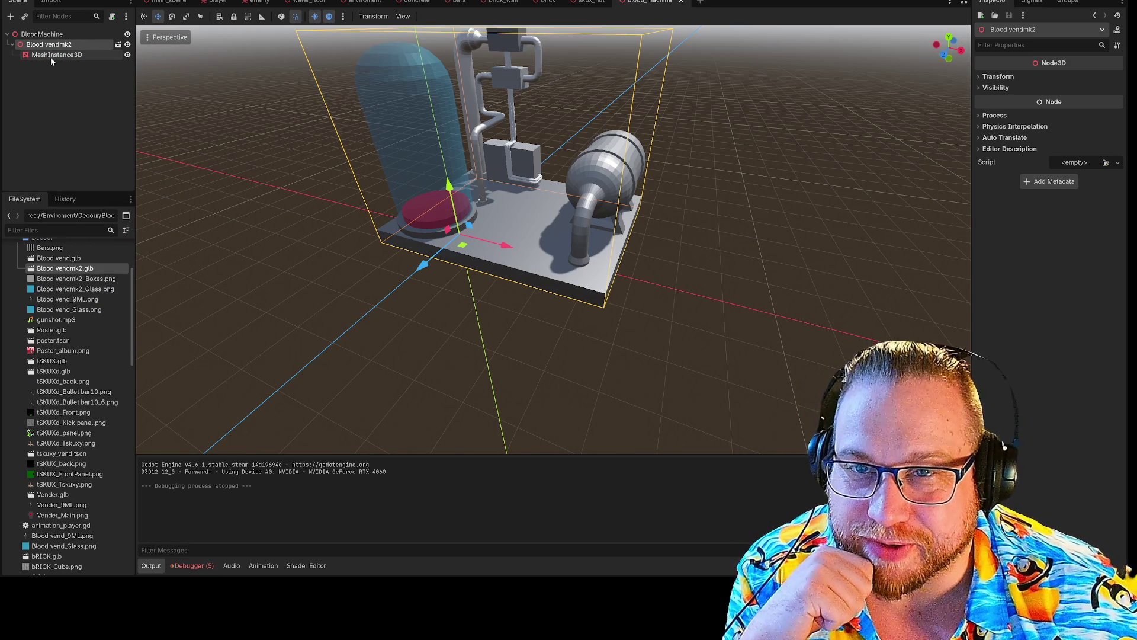
click(51, 56)
click(45, 48)
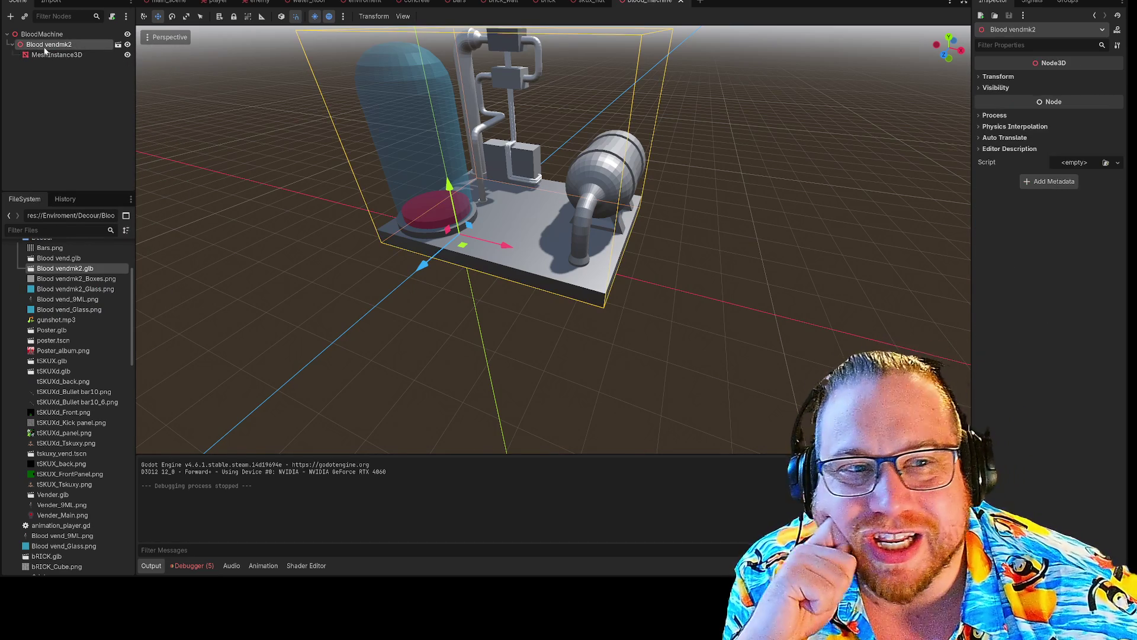
drag(45, 50, 70, 55)
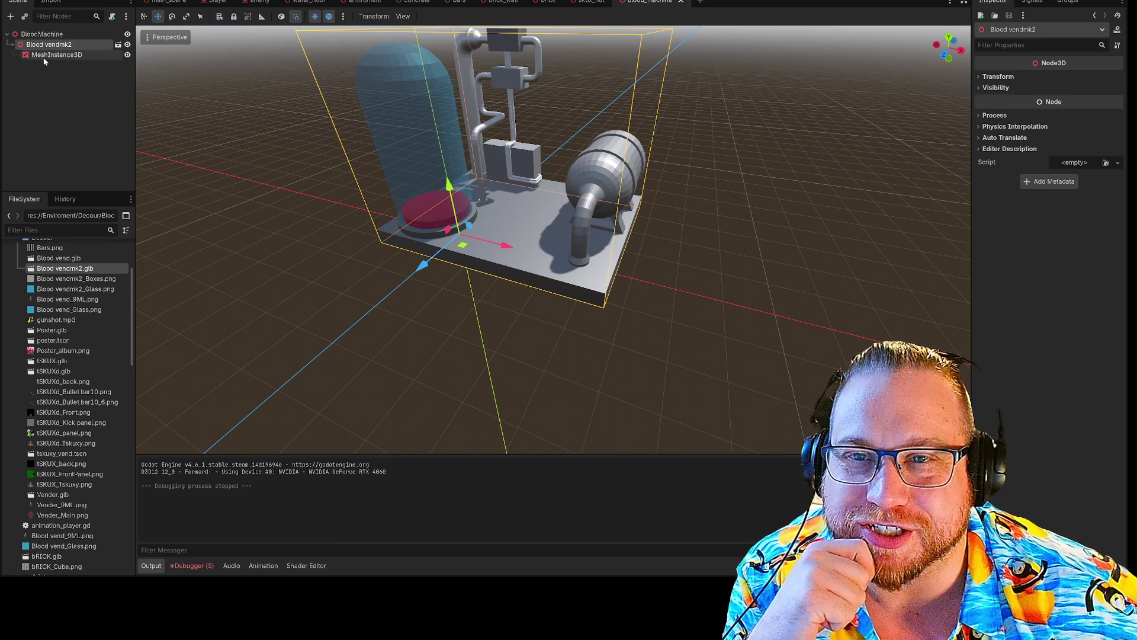
click(43, 56)
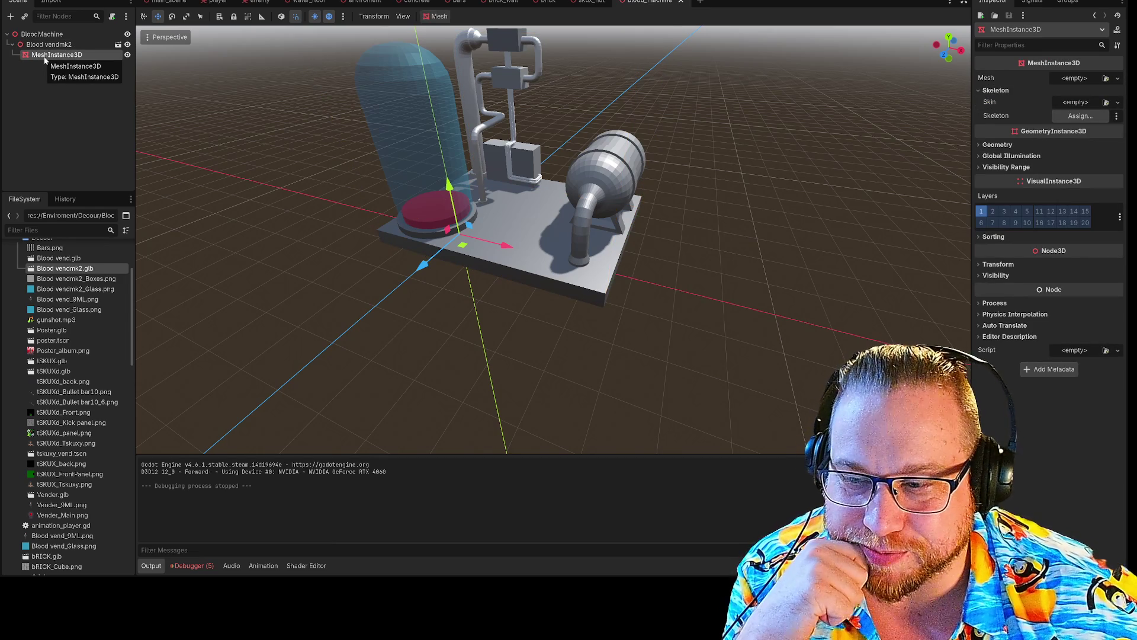
- Enable Editable Children on Blood vendmk2 and raise the Cylinder's Basis blend shape
right_click(42, 47)
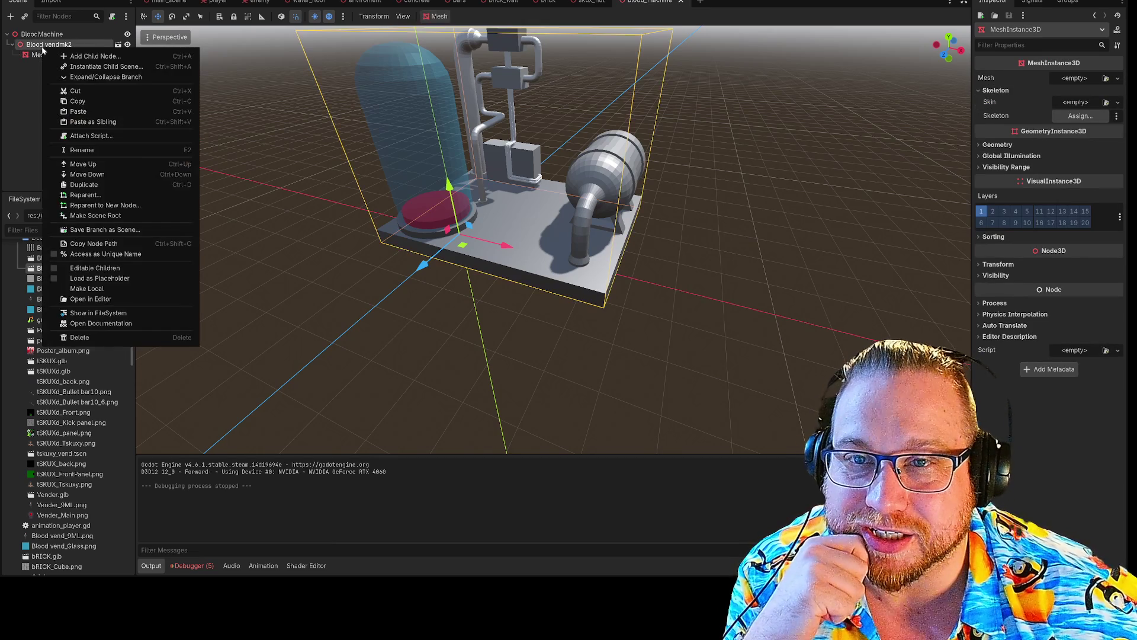
click(54, 271)
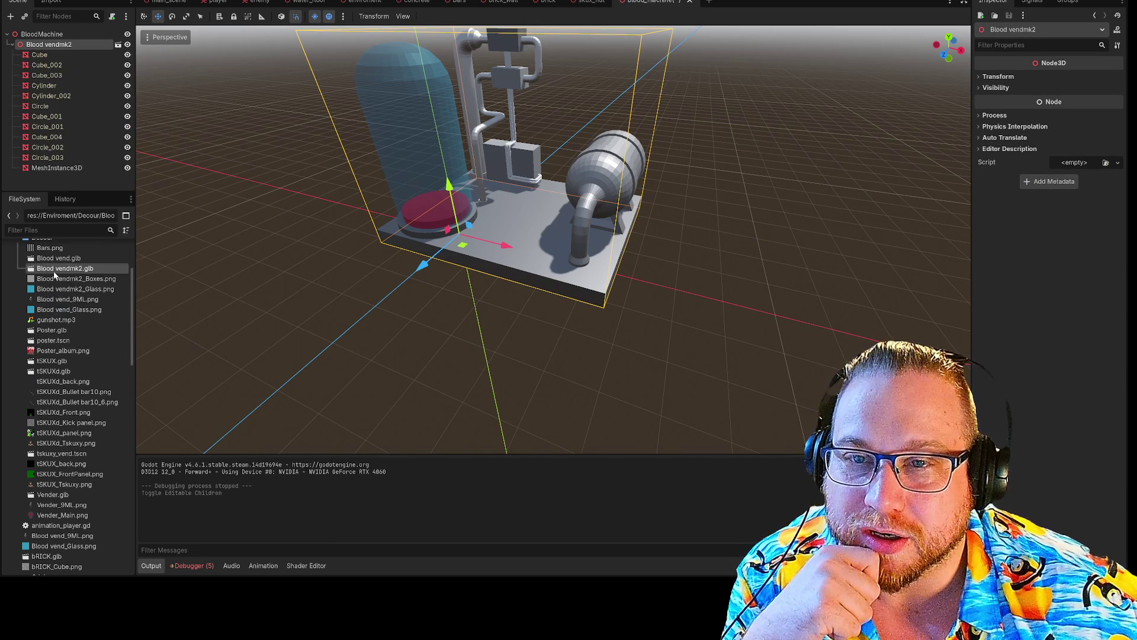
click(55, 169)
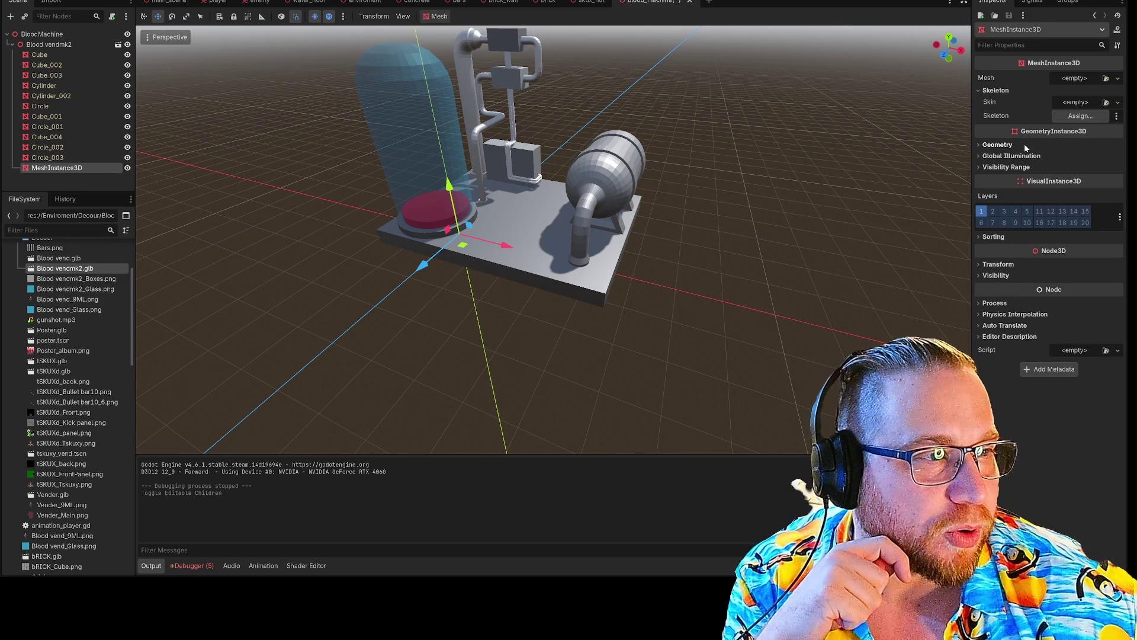
click(41, 55)
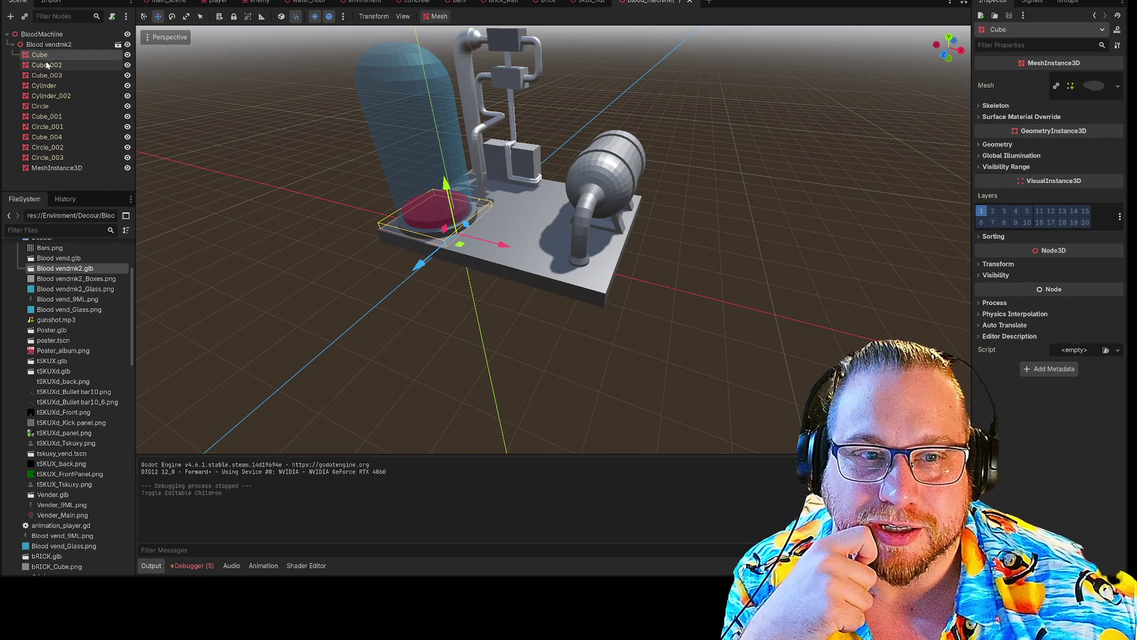
click(45, 87)
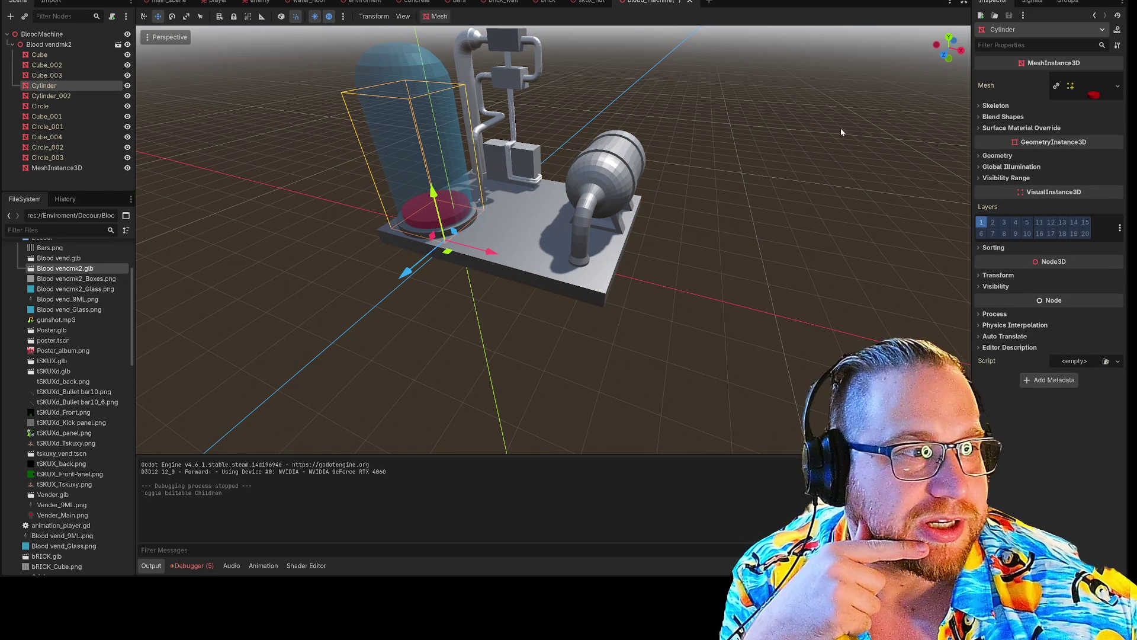
click(977, 118)
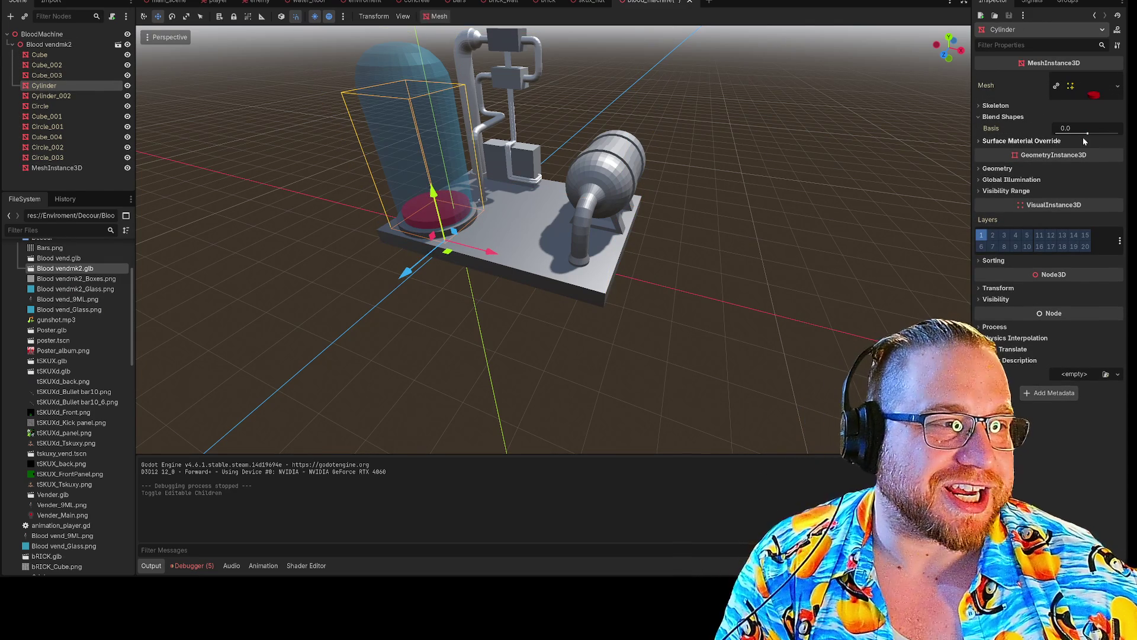
mouse_move(1083, 137)
mouse_down()
mouse_move(1099, 137)
mouse_move(1057, 143)
mouse_move(1101, 135)
mouse_move(1068, 152)
mouse_move(1103, 133)
mouse_move(1060, 132)
mouse_move(1118, 133)
mouse_move(1056, 133)
mouse_move(1118, 133)
mouse_up()
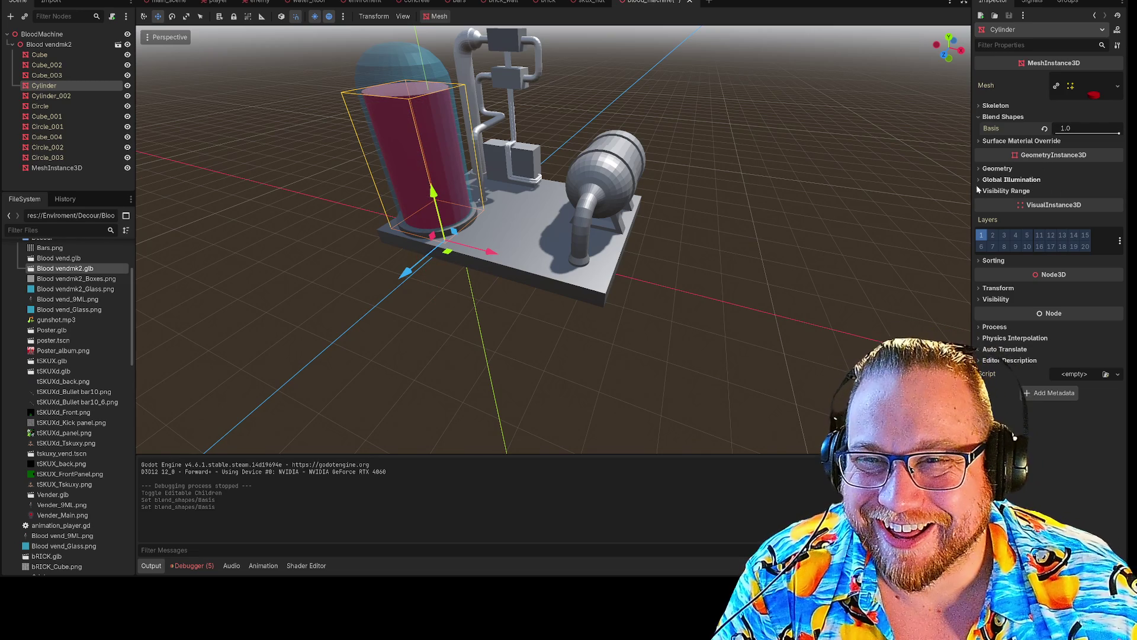
- Delete the stray MeshInstance3D, set the Cylinder's Basis blend shape to 1.0, and save blood_machine
right_click(64, 171)
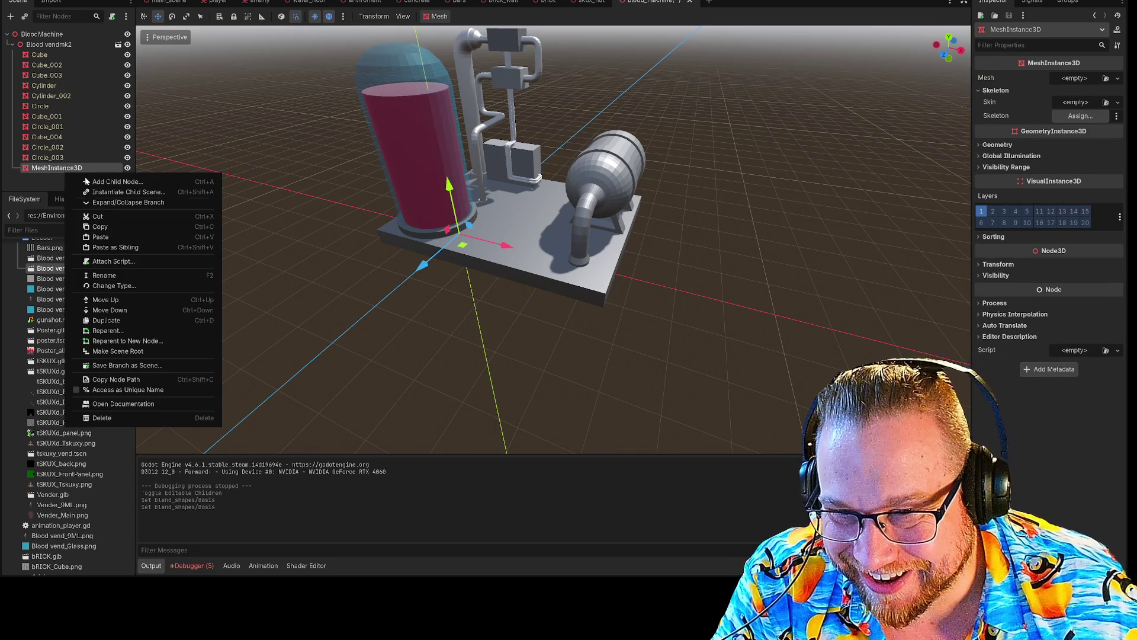
click(98, 216)
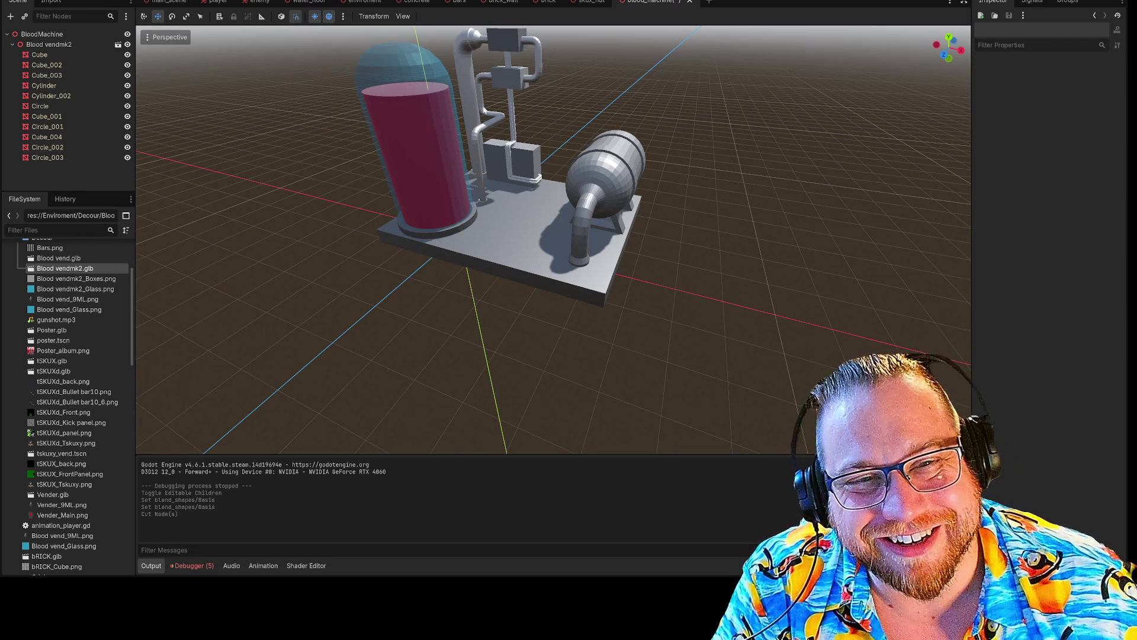
click(392, 122)
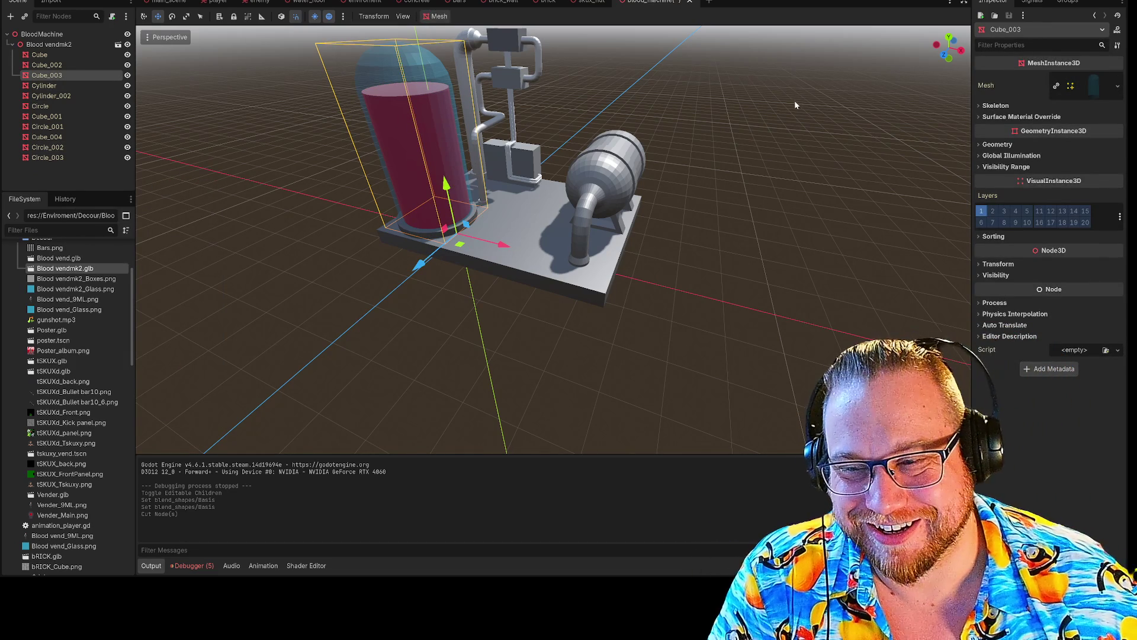
click(44, 87)
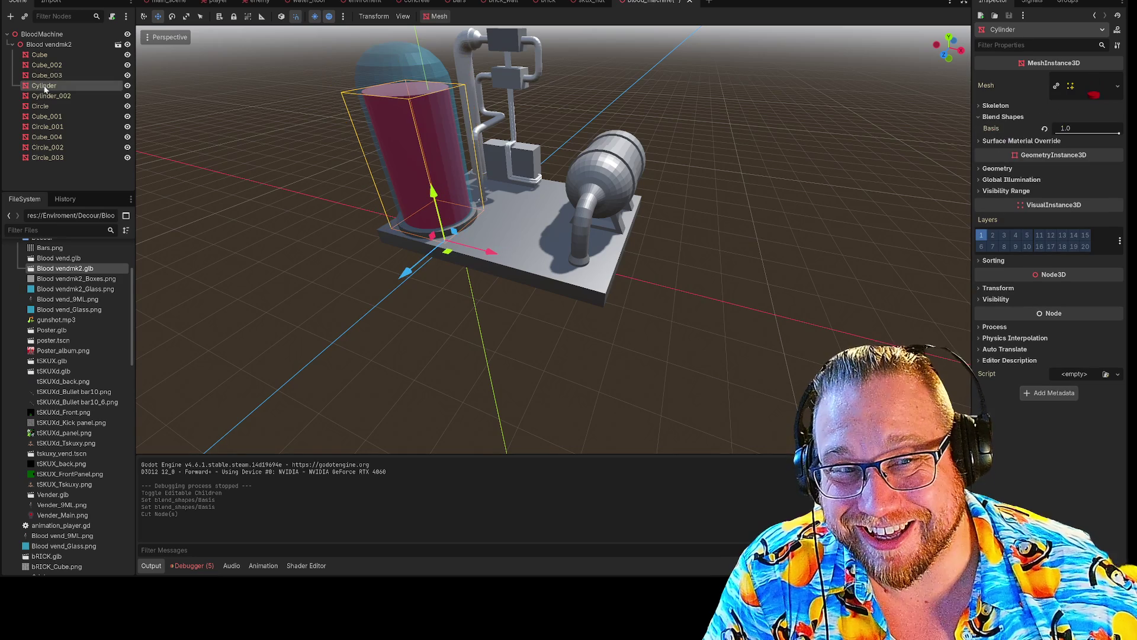
drag(1119, 138, 1084, 138)
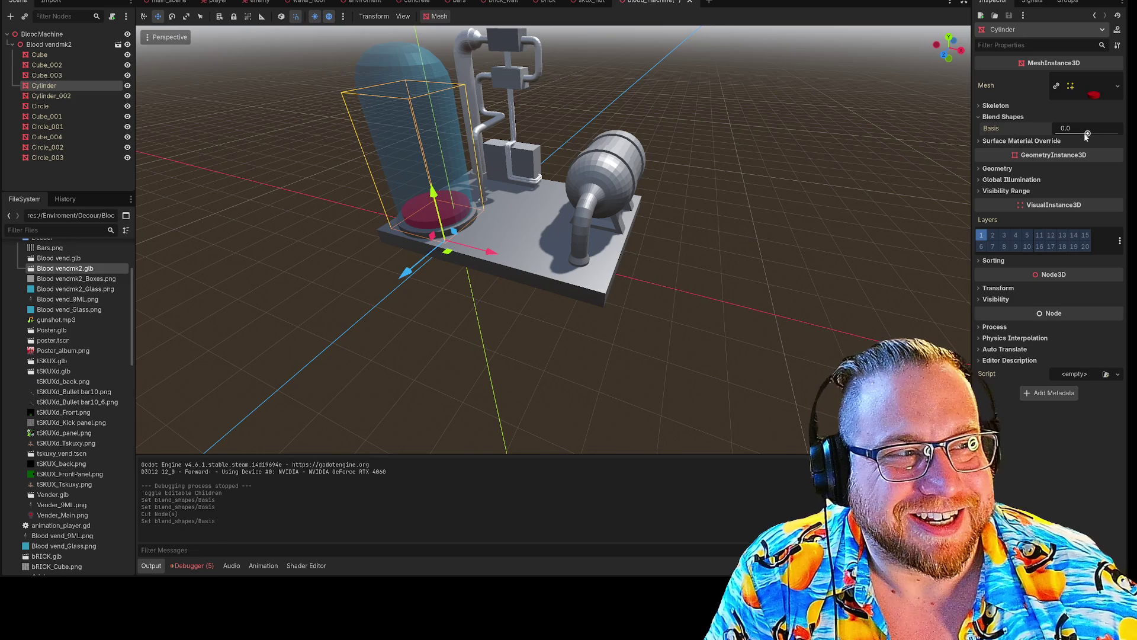
drag(1094, 136, 1121, 143)
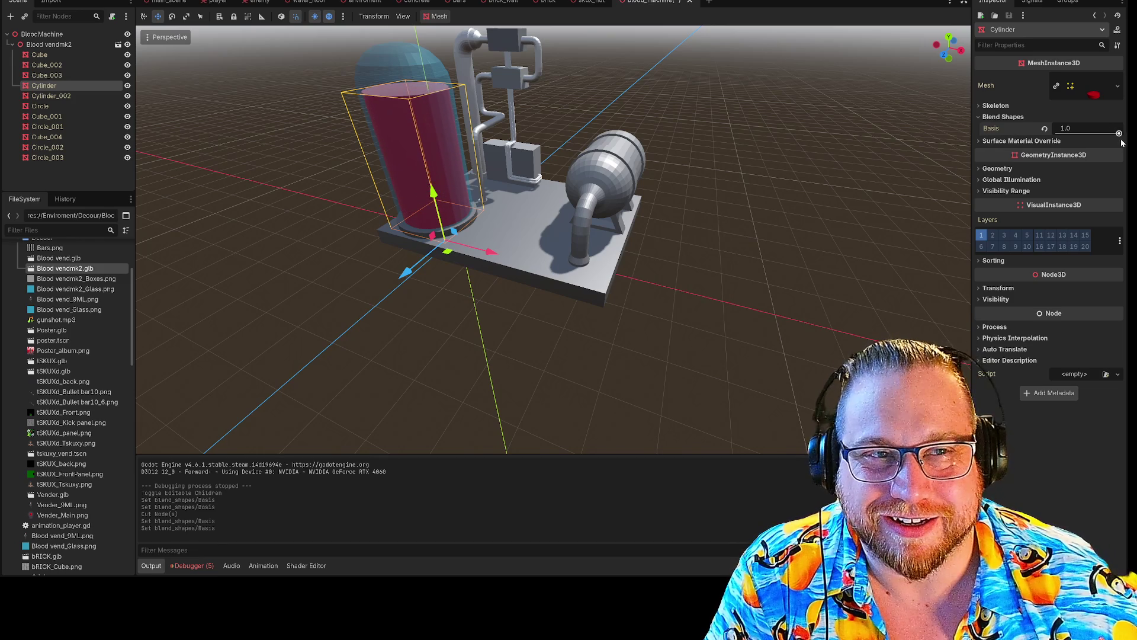
right_click(659, 3)
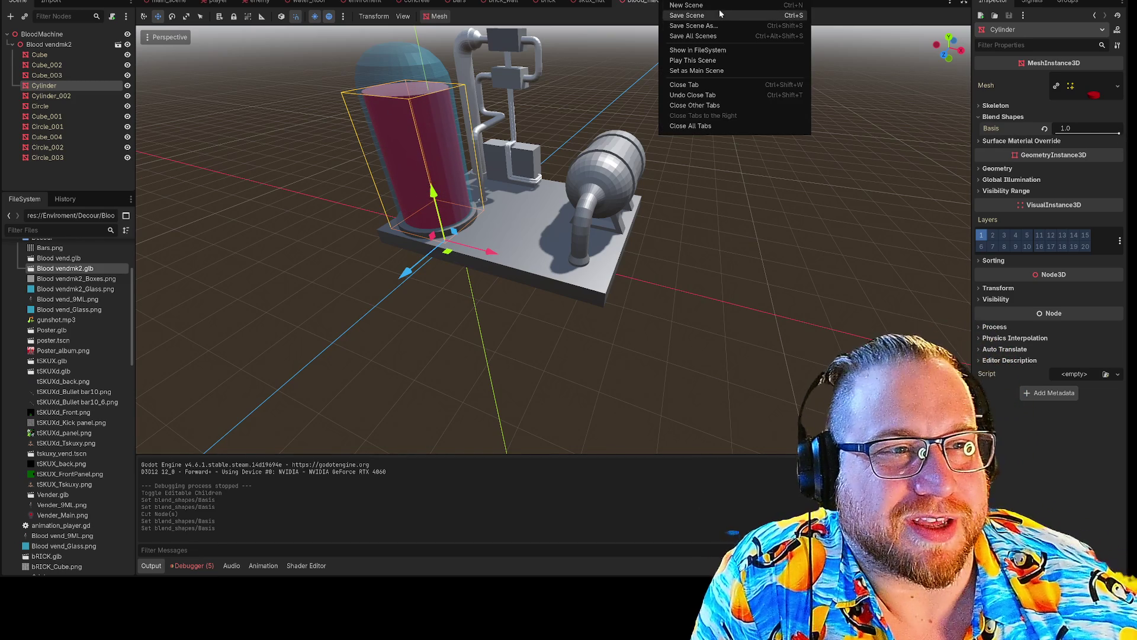
click(714, 18)
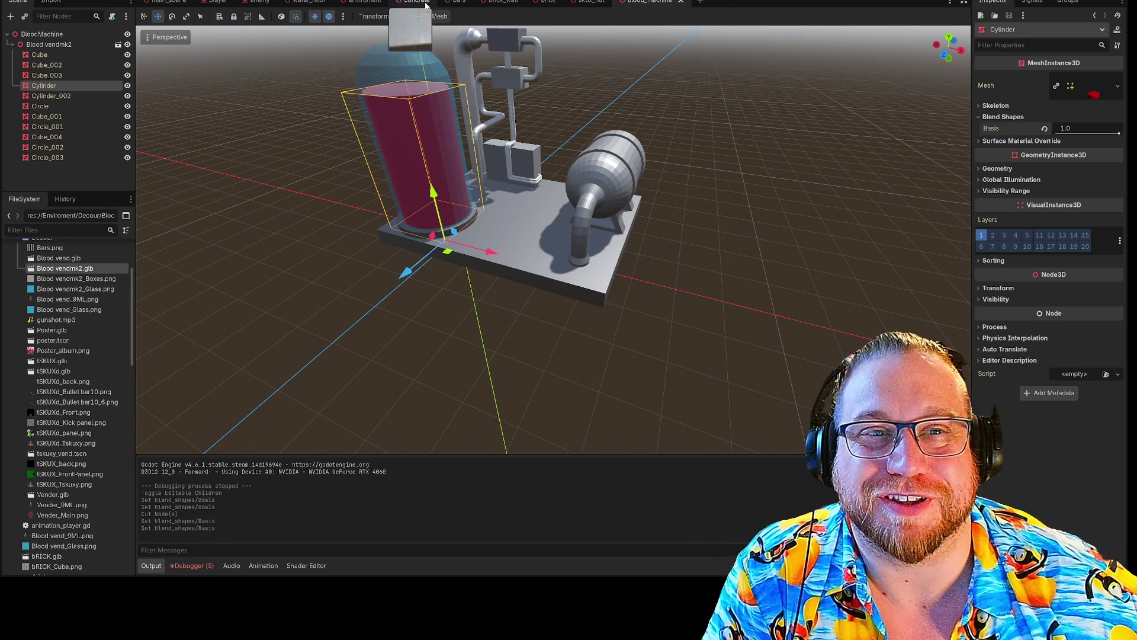
click(590, 2)
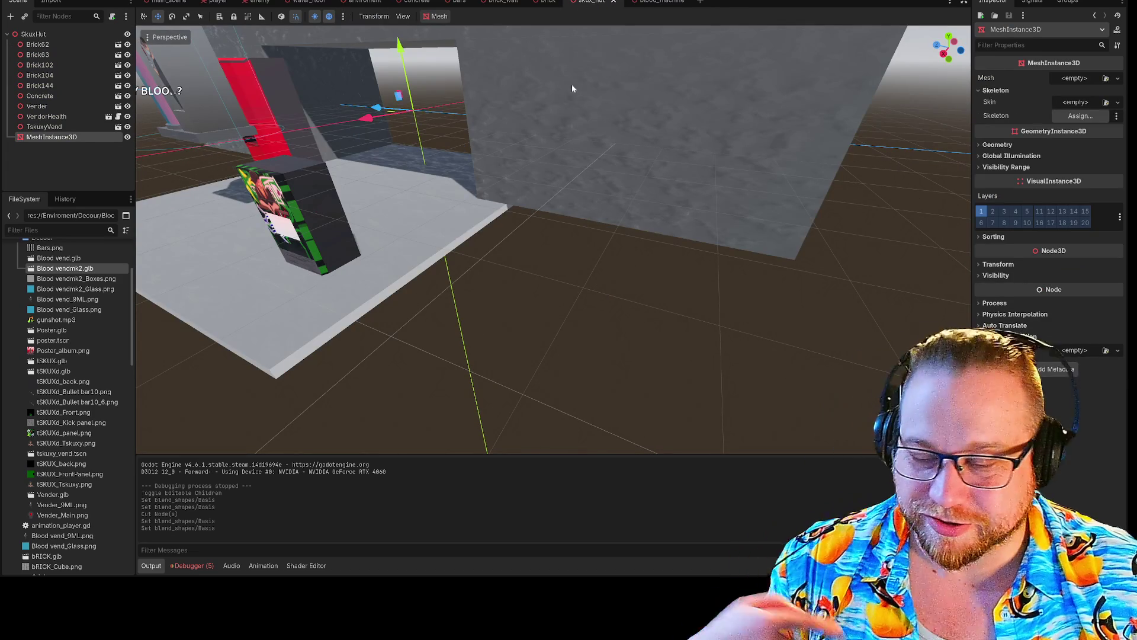
key(s)
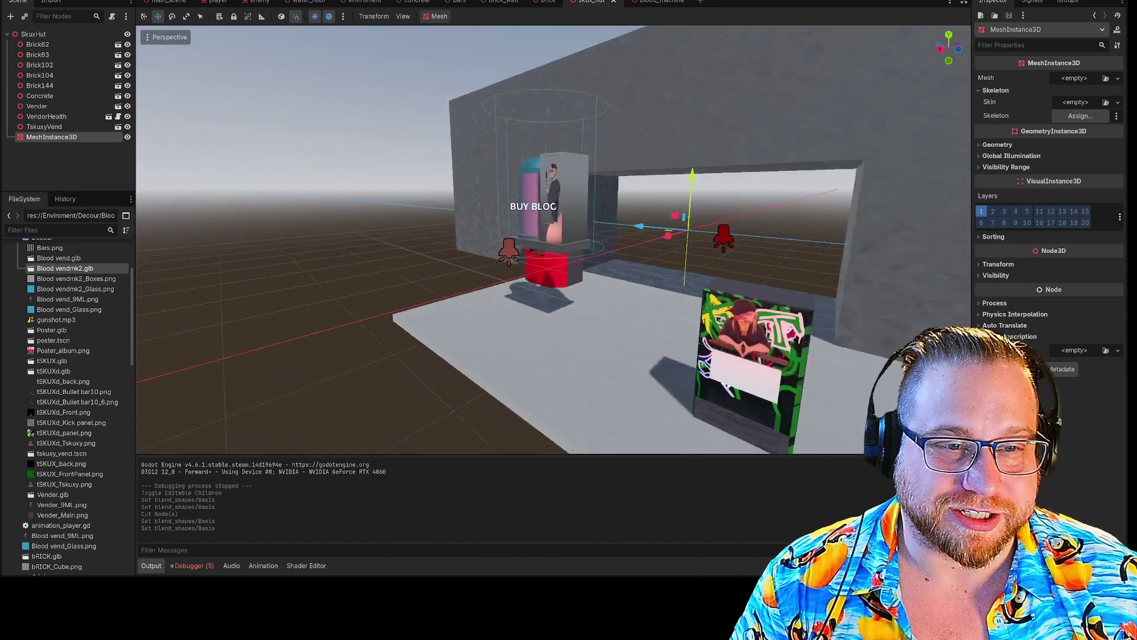
key(w)
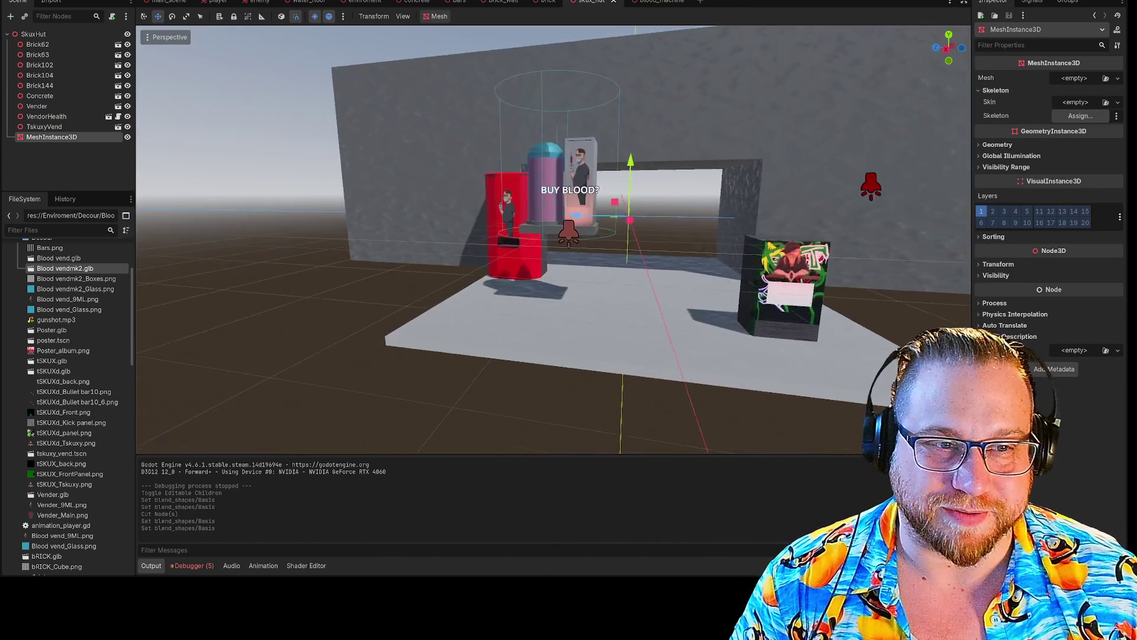
key(w)
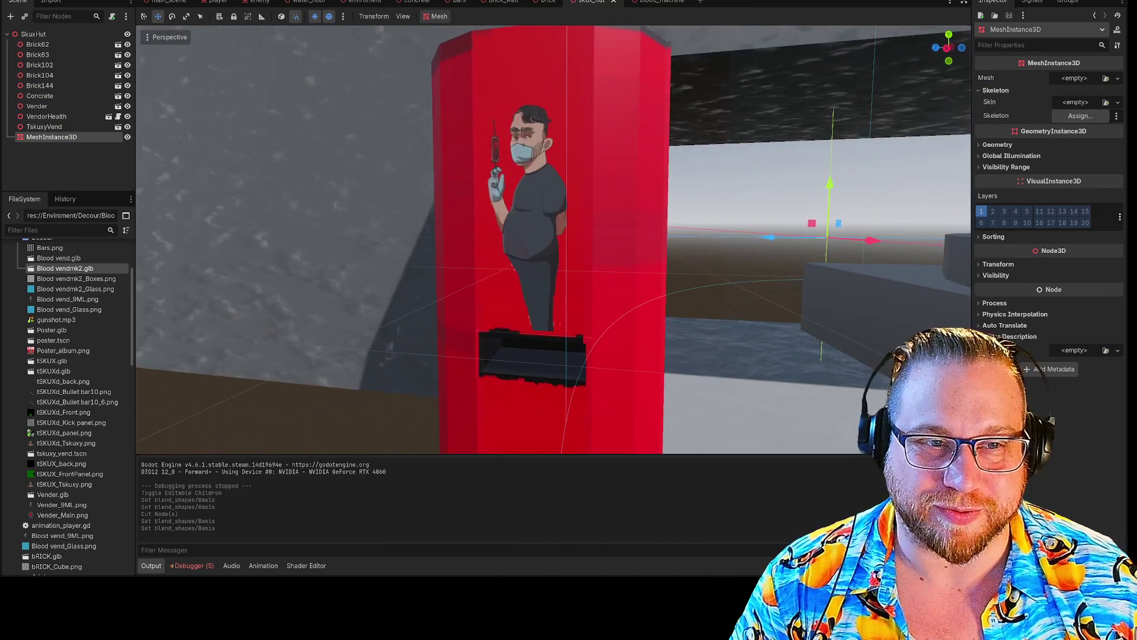
key(s)
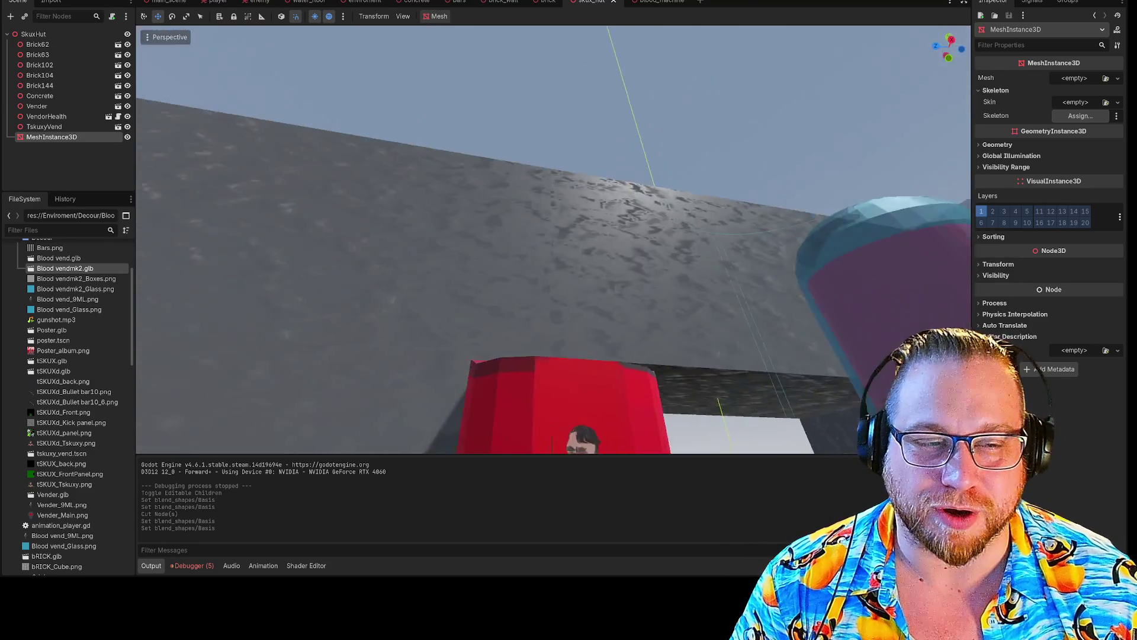
key(w)
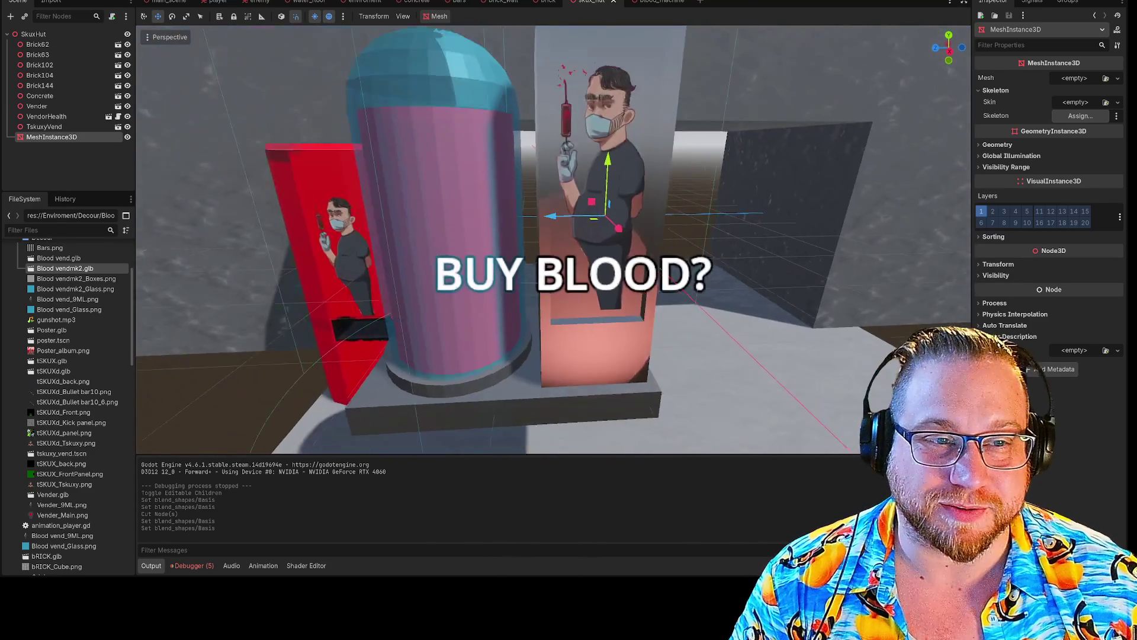
key(w)
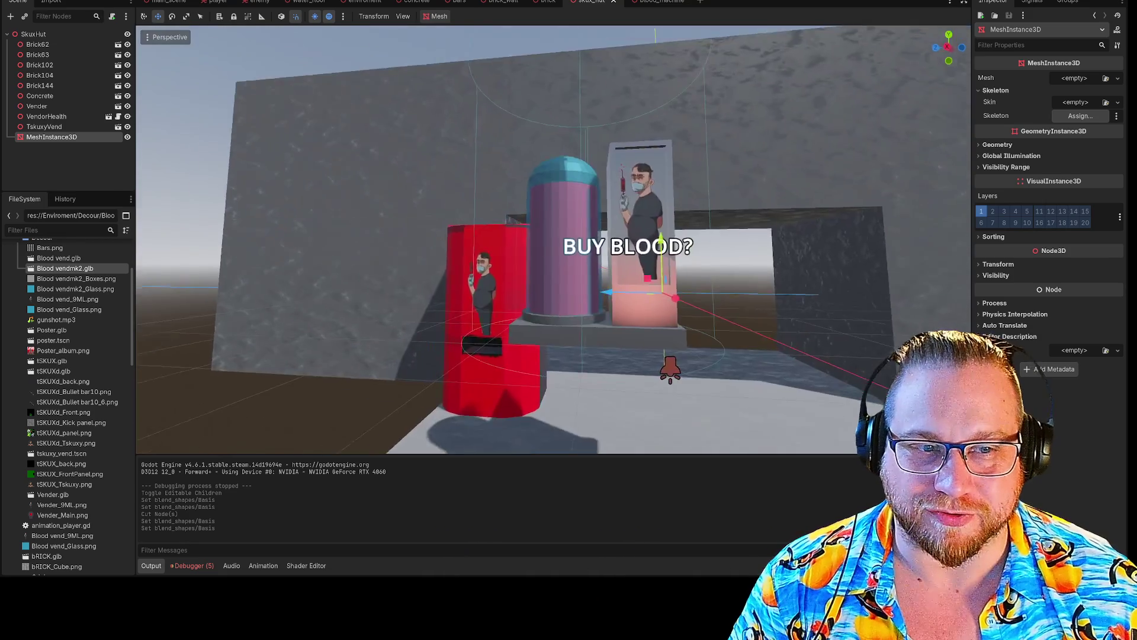
click(423, 231)
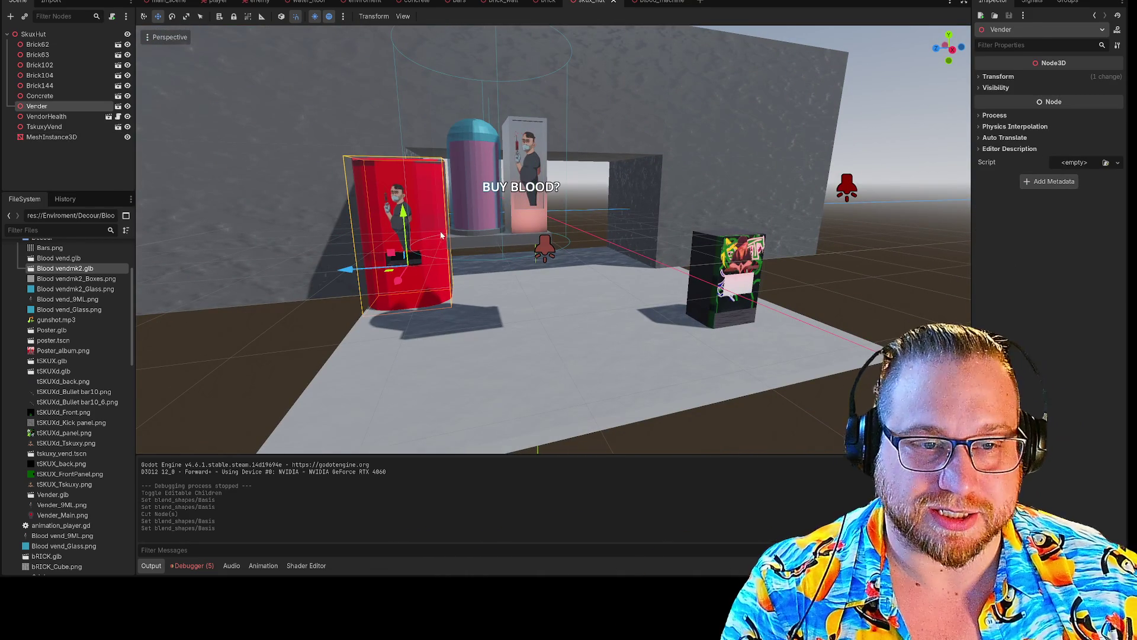
- Delete the Vender, VendorHealth and TskuxyVend vending machines from SkuxHut
key(Delete)
click(540, 288)
click(530, 202)
key(Delete)
key(Return)
click(720, 272)
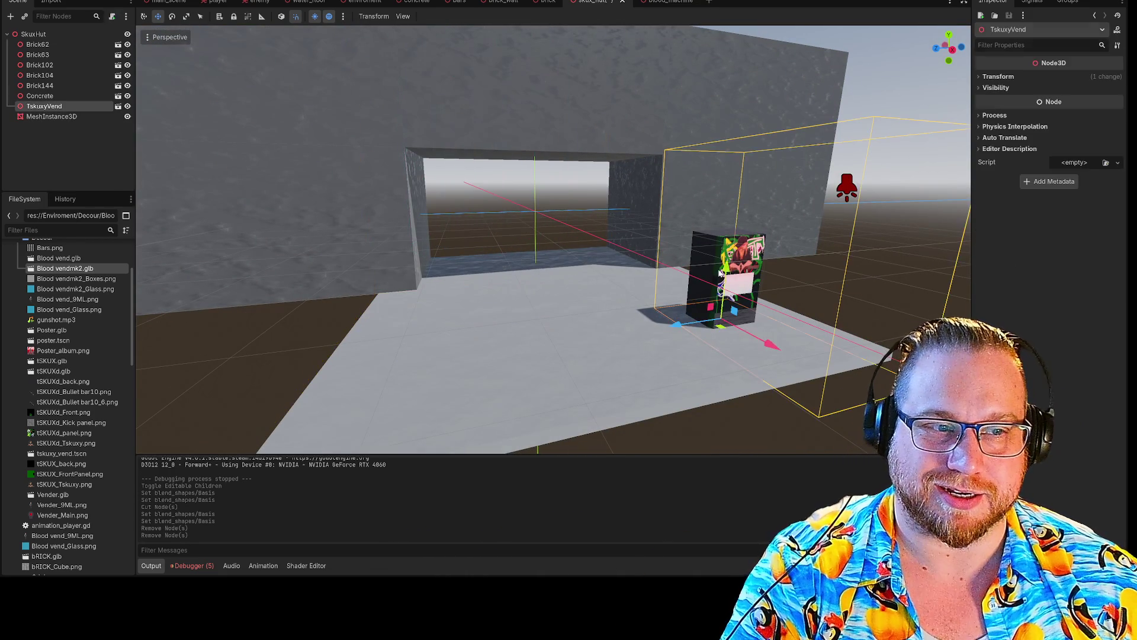
key(Delete)
key(Return)
- Delete the leftover MeshInstance3D node and paste the copied brick under SkuxHut as Brick105
scroll(577, 272, down, 5)
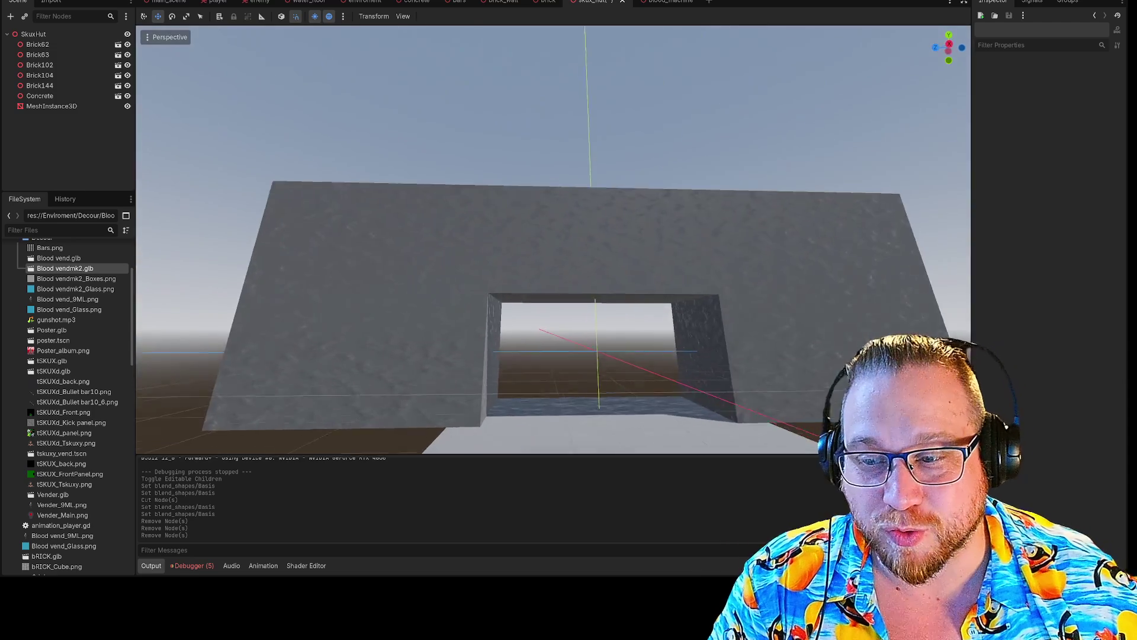
scroll(577, 271, up, 4)
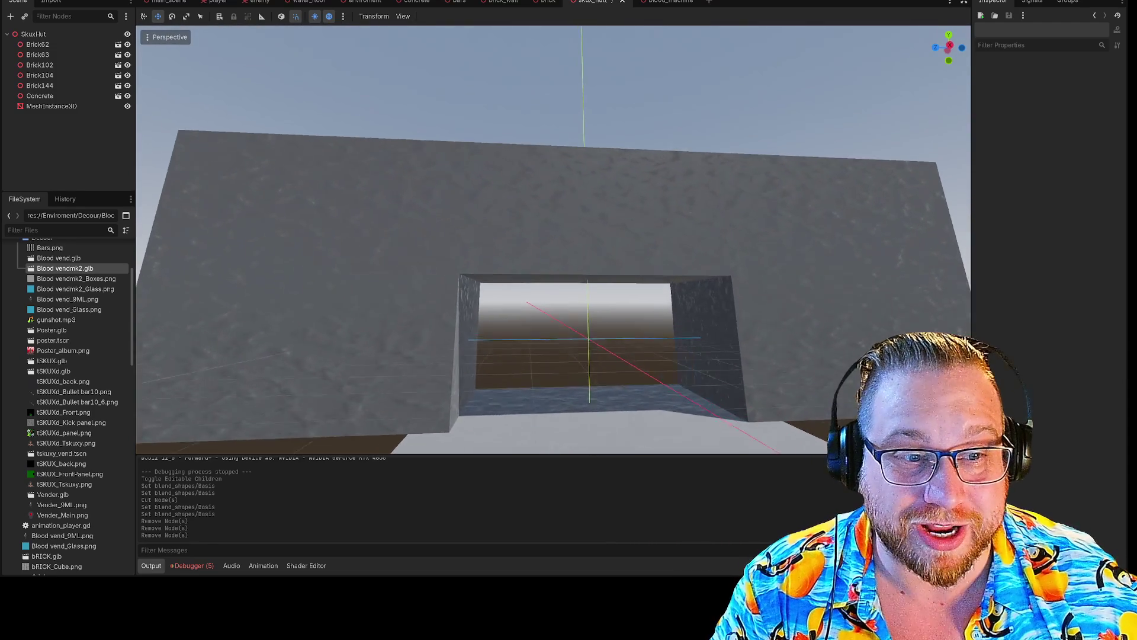
scroll(554, 240, up, 3)
scroll(554, 240, down, 4)
scroll(554, 239, up, 2)
scroll(572, 271, up, 2)
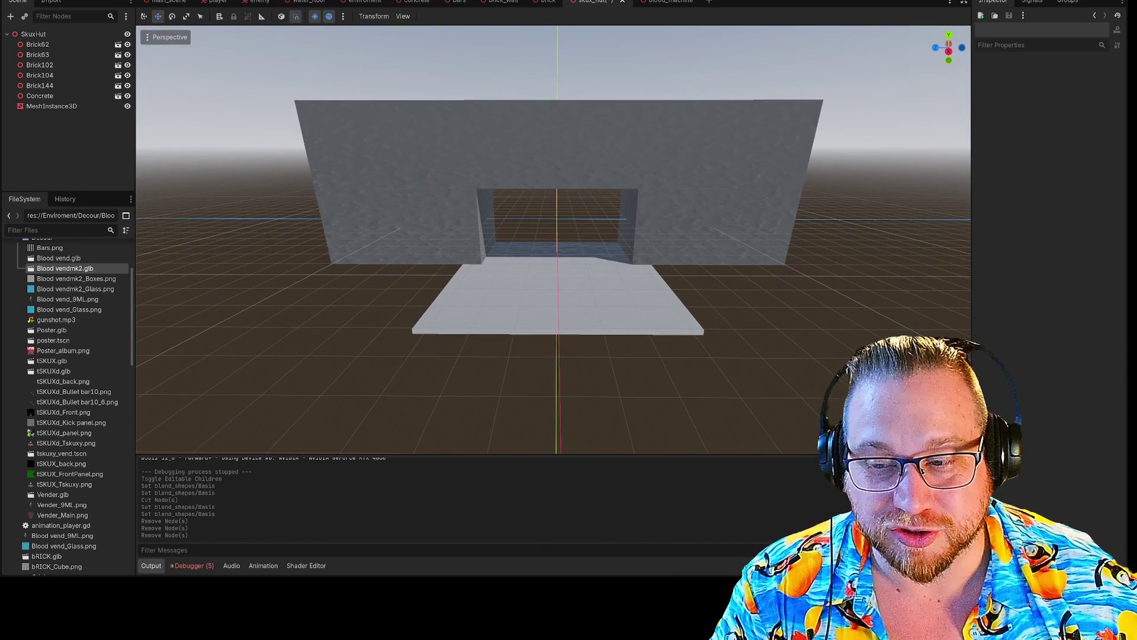
click(468, 218)
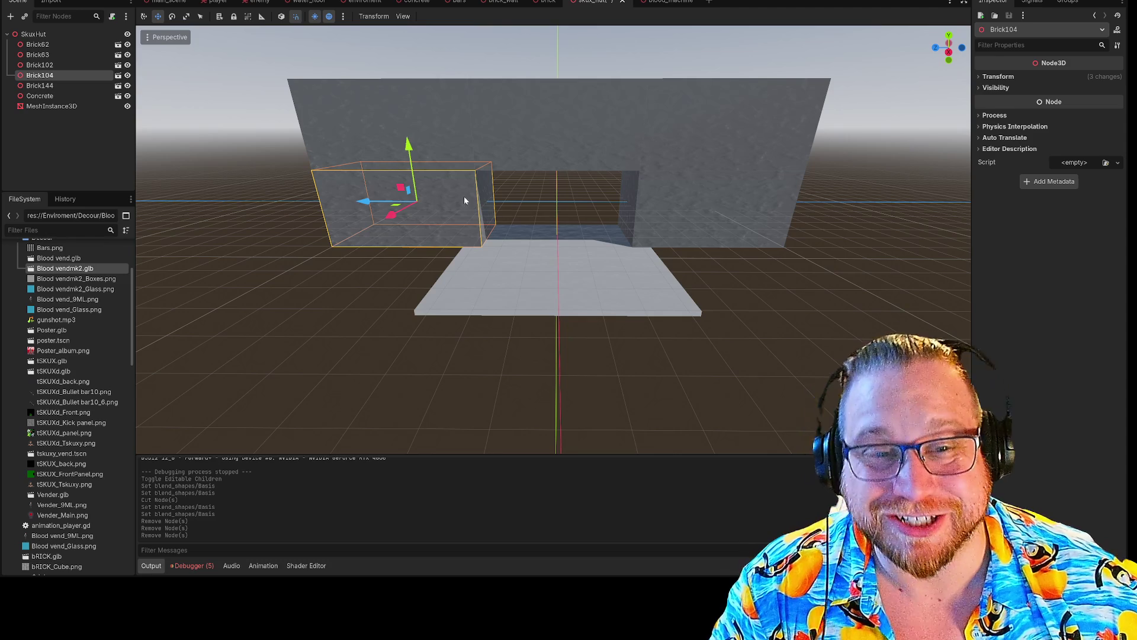
click(34, 34)
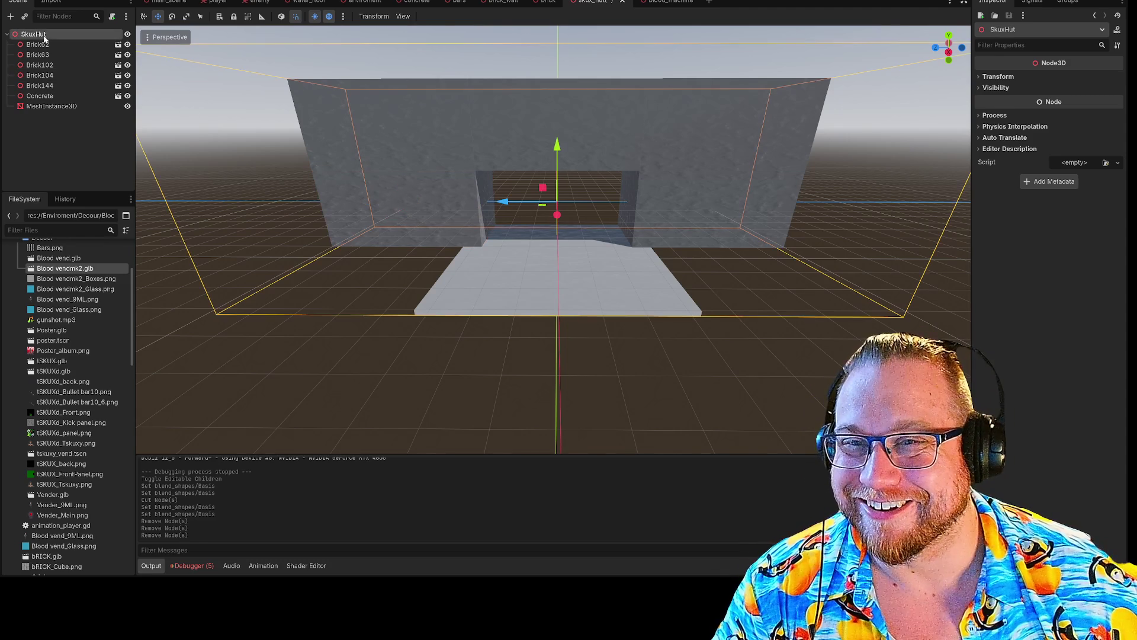
click(42, 106)
key(Delete)
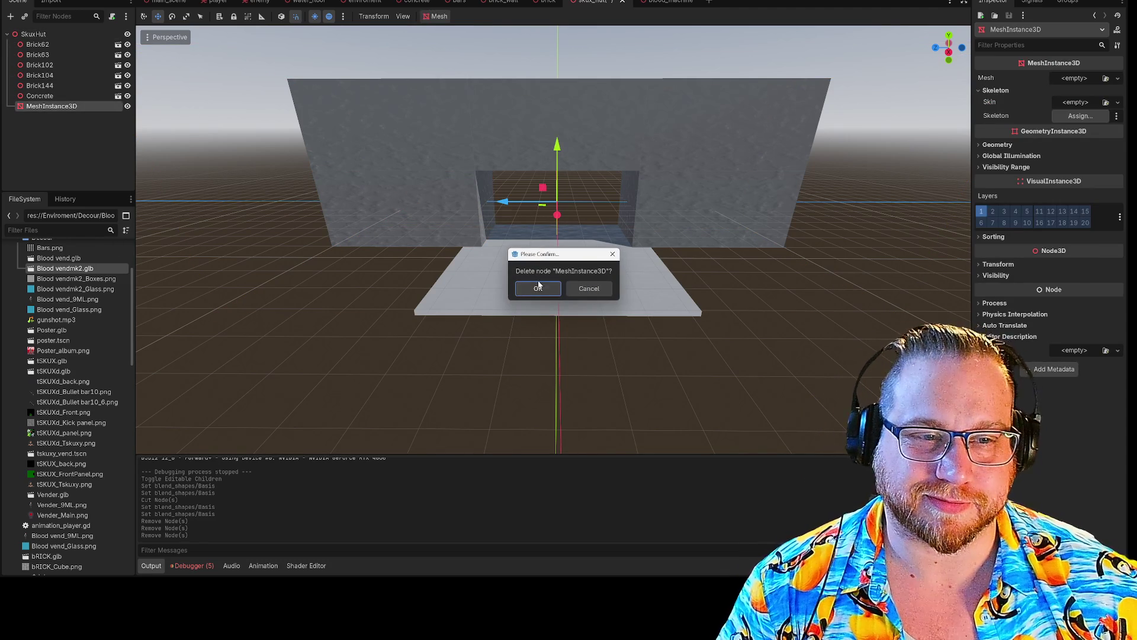
click(538, 287)
right_click(58, 34)
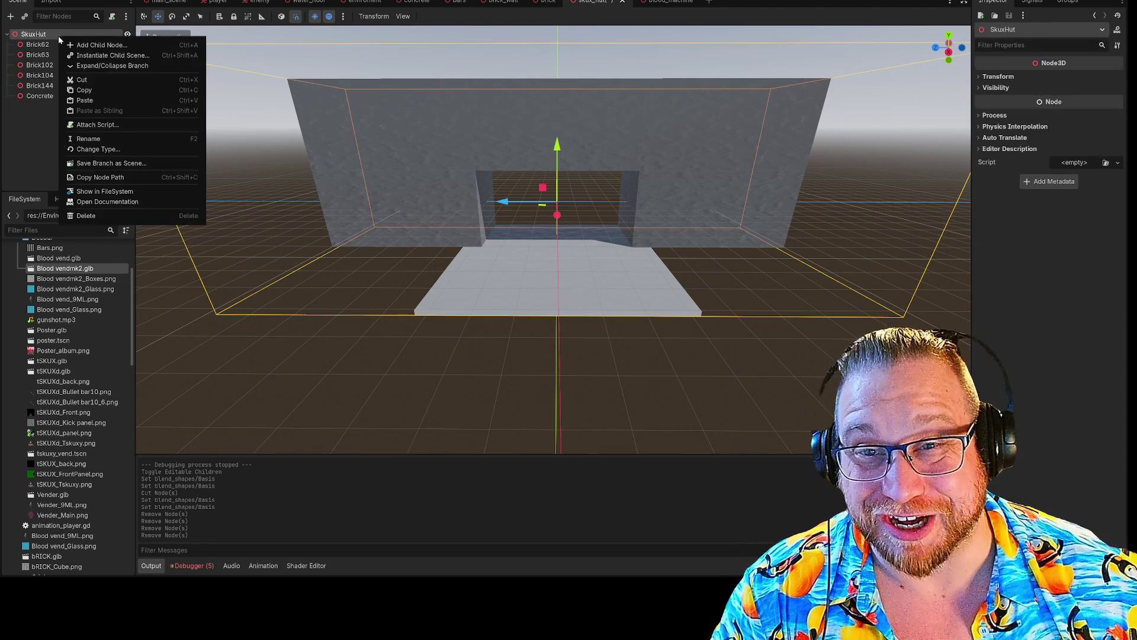
click(83, 100)
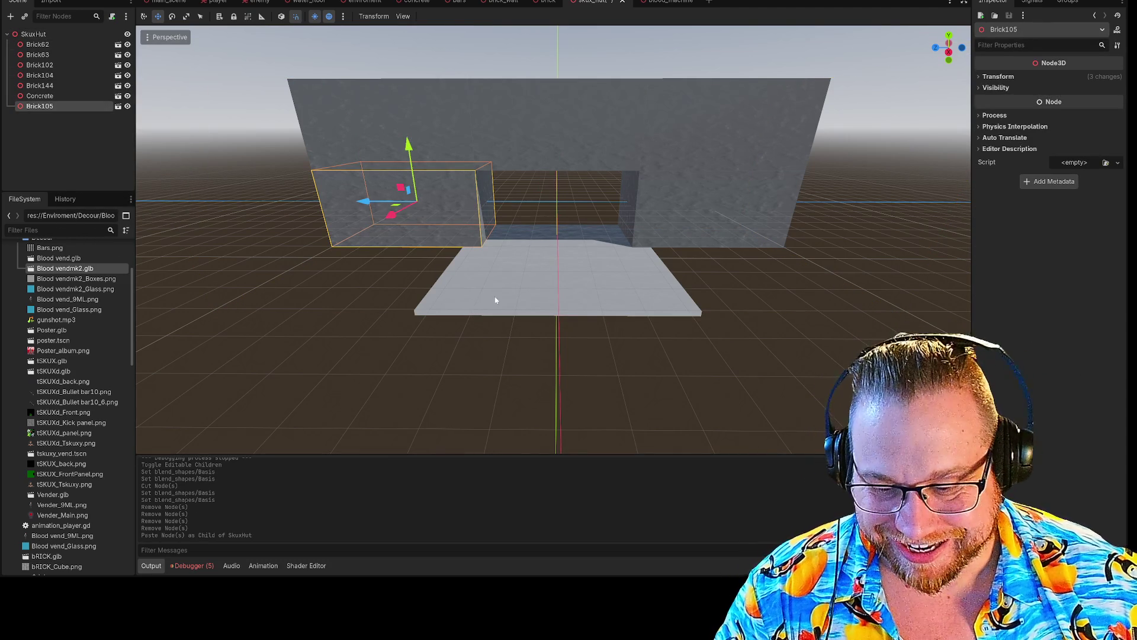
- Rotate Brick105 around its vertical axis and switch transforms to local space
key(e)
mouse_move(388, 213)
mouse_down()
mouse_move(456, 233)
mouse_move(424, 232)
mouse_up()
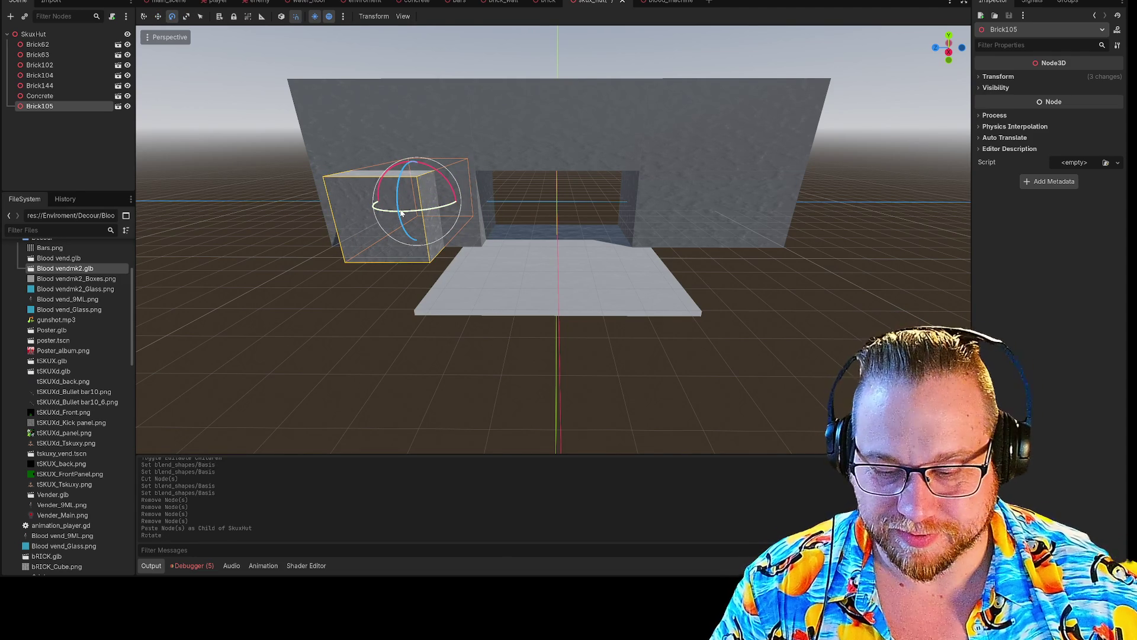
key(r)
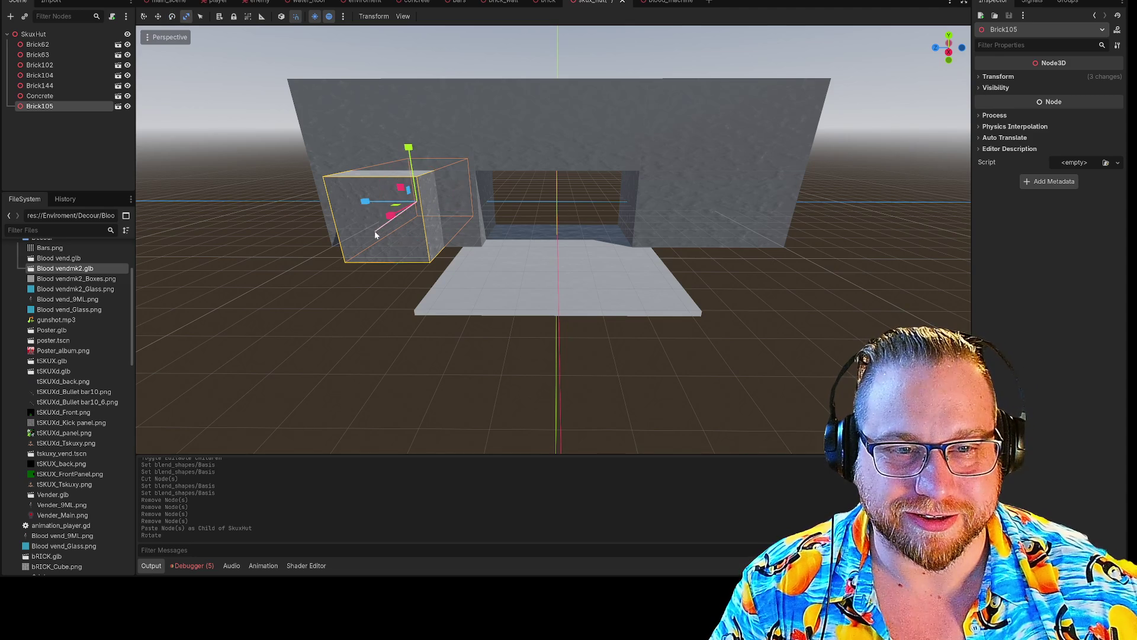
key(e)
key(r)
key(t)
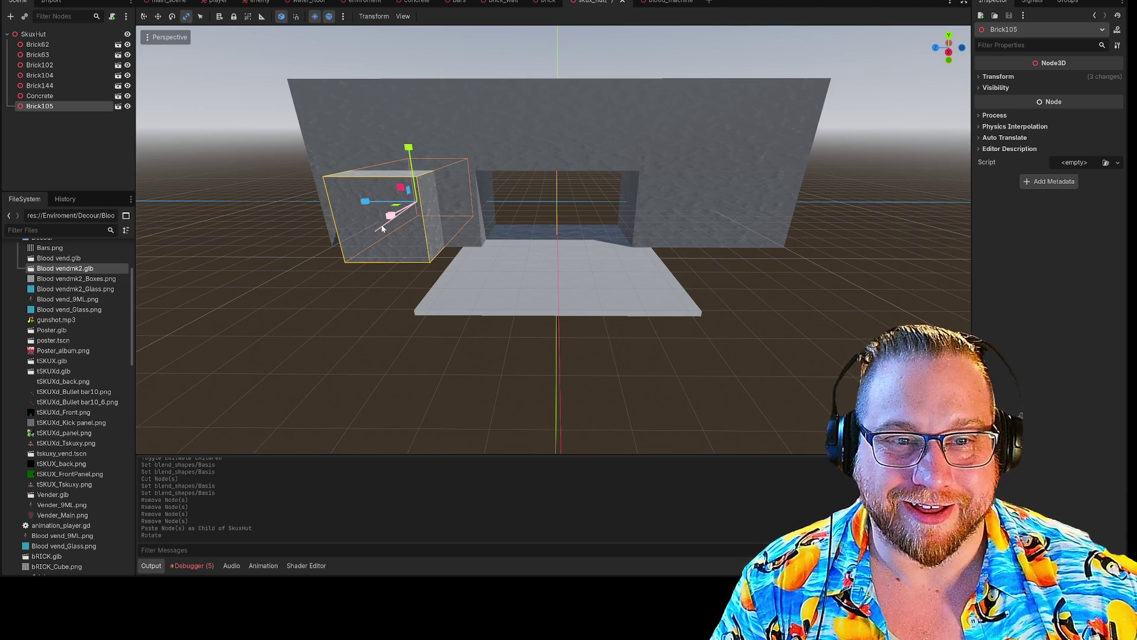
key(e)
key(w)
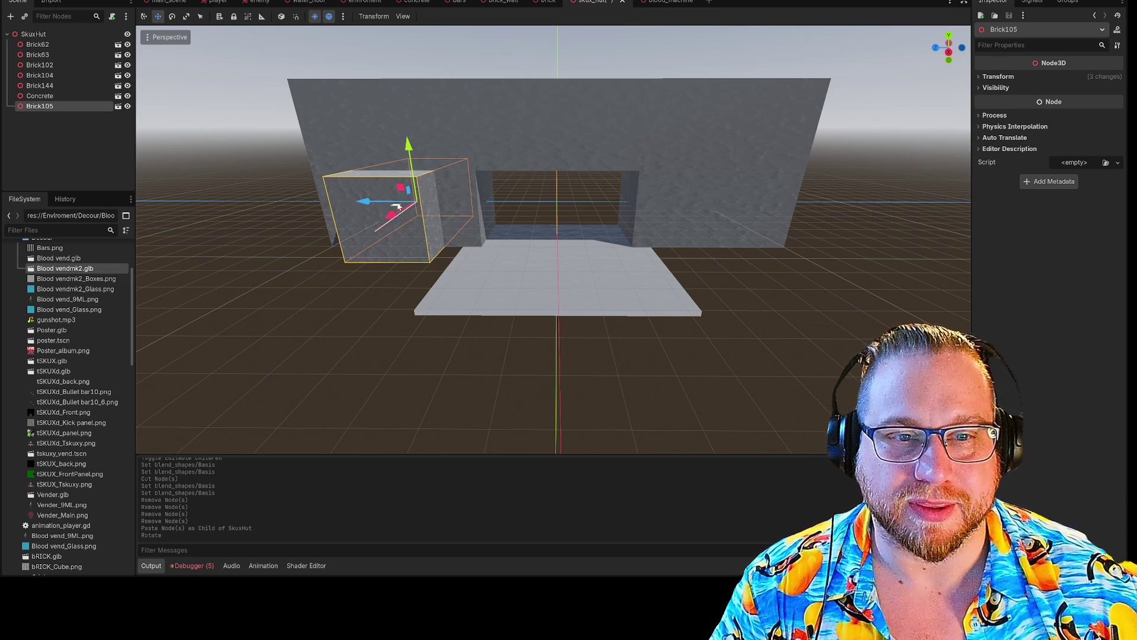
- Move Brick105 along its local axes until it sits against the floor's side edge
drag(368, 203, 393, 261)
mouse_move(480, 266)
mouse_down()
mouse_move(439, 252)
mouse_move(438, 331)
mouse_move(441, 284)
mouse_move(456, 272)
mouse_move(430, 229)
mouse_move(457, 231)
mouse_move(437, 238)
mouse_move(496, 273)
mouse_move(458, 261)
mouse_move(465, 234)
mouse_move(464, 261)
mouse_move(432, 212)
mouse_up()
right_click(452, 241)
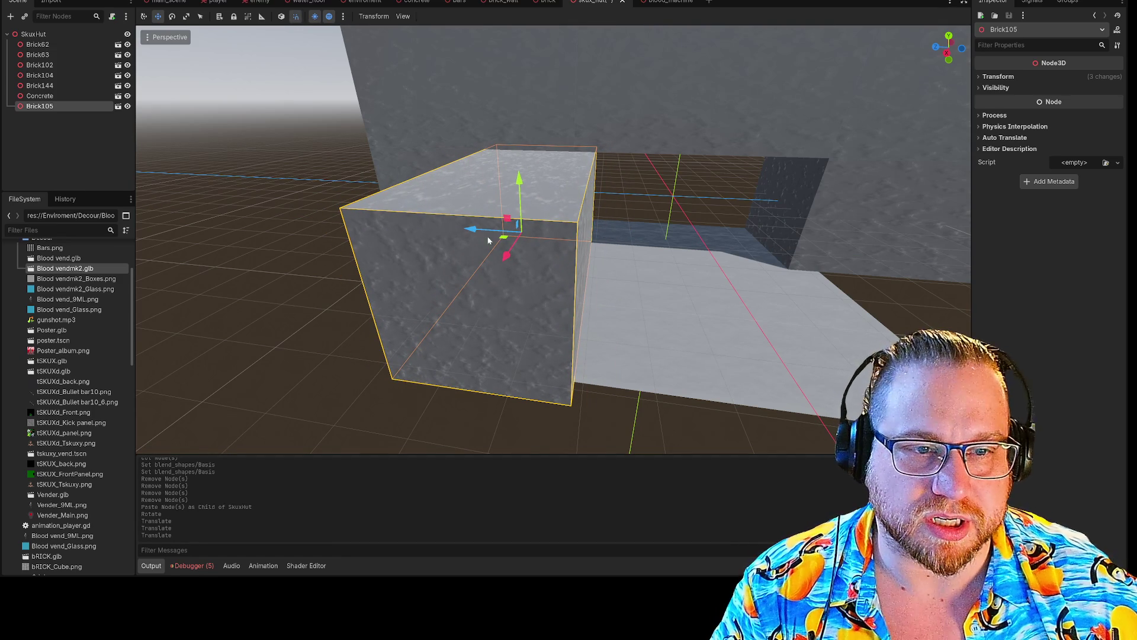
drag(474, 230, 436, 232)
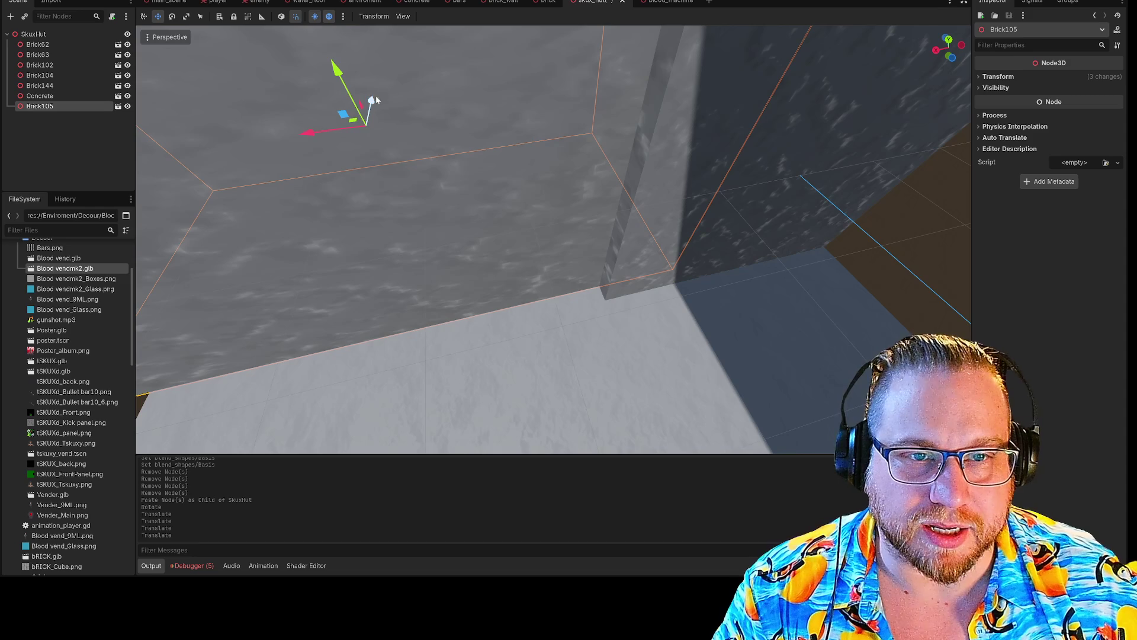
drag(376, 99, 377, 128)
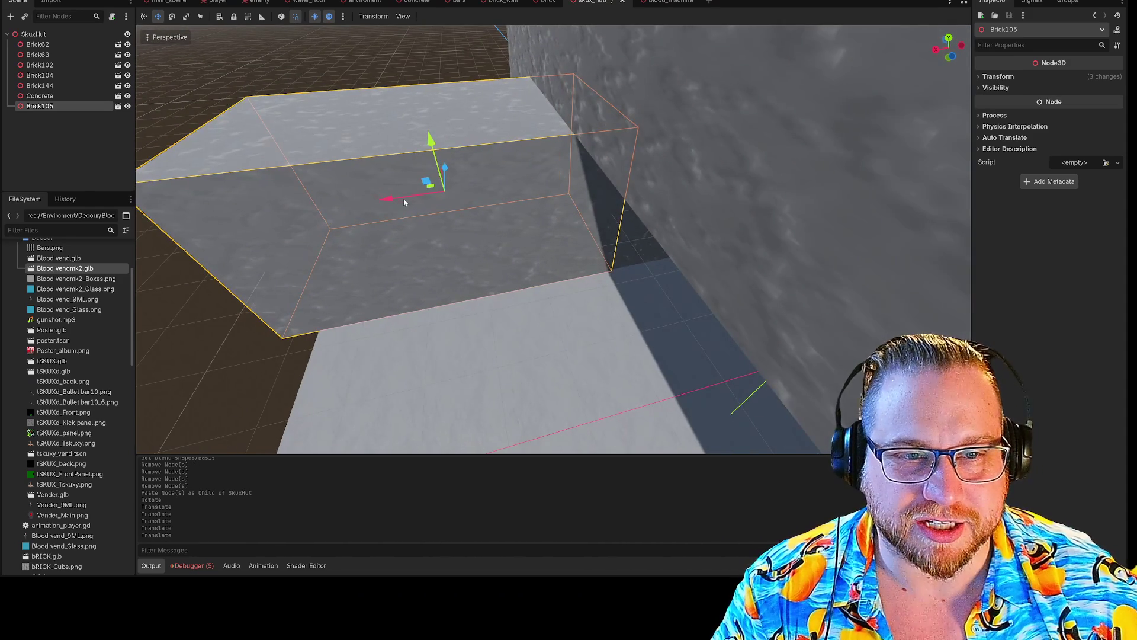
drag(405, 203, 330, 207)
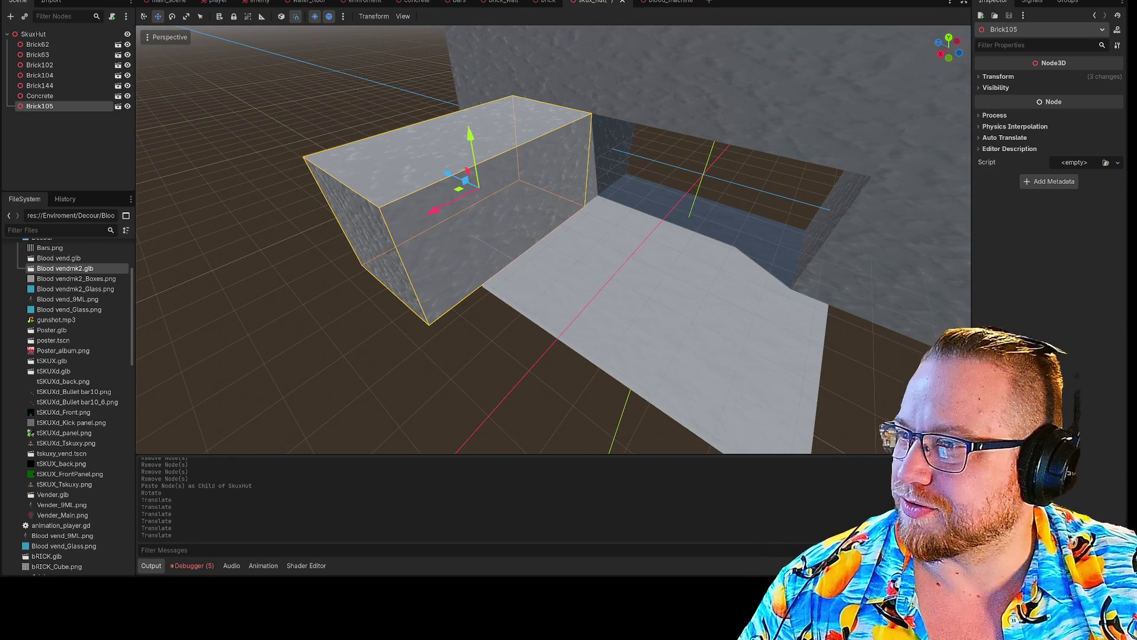
- Copy Brick105 under SkuxHut as Brick106 and move it to the opposite side
key(ctrl+c)
click(70, 34)
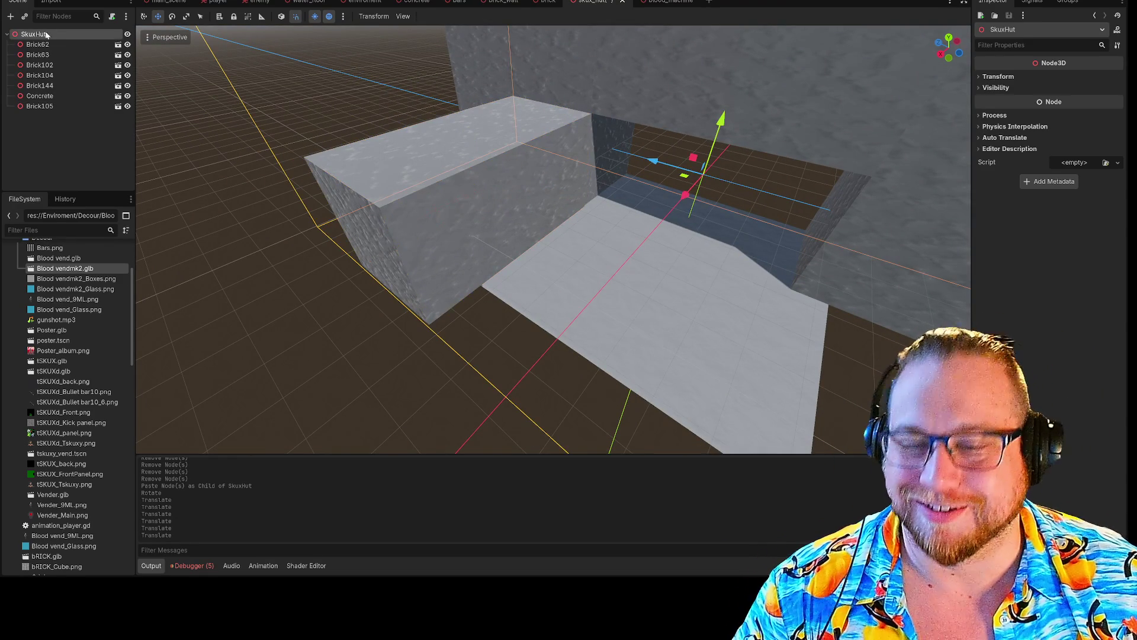
key(ctrl+v)
drag(448, 173, 858, 325)
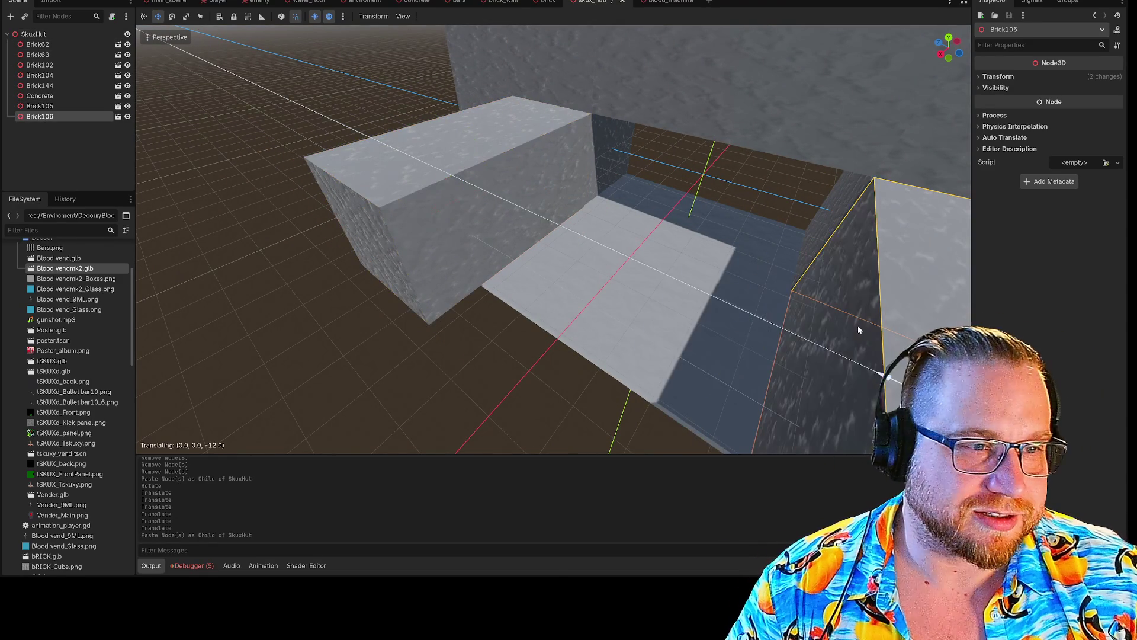
key(w)
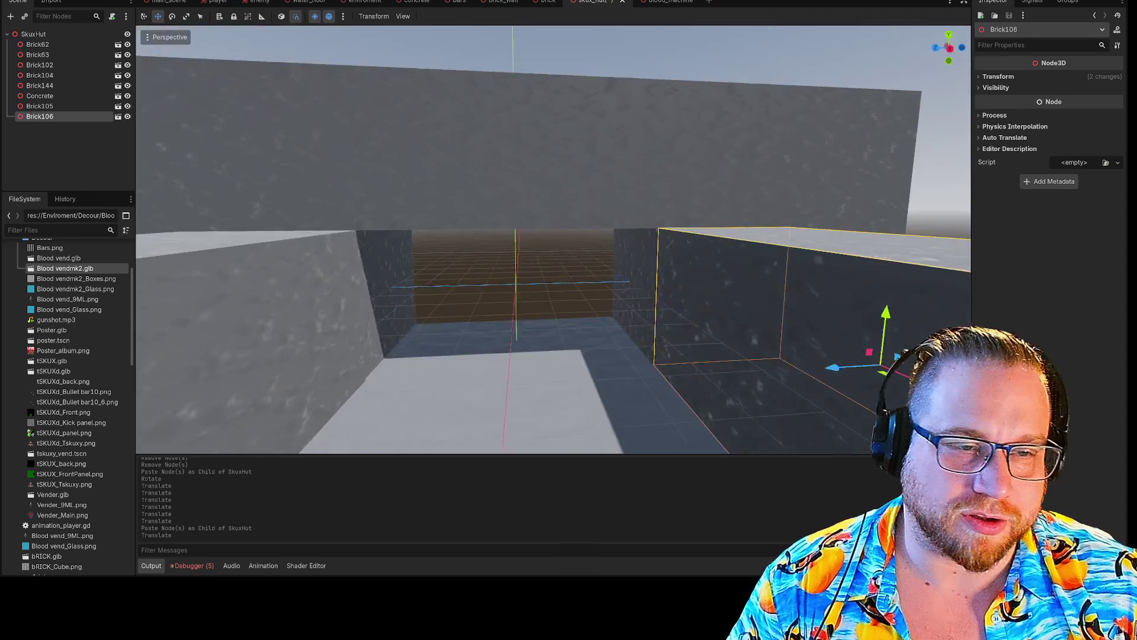
key(s)
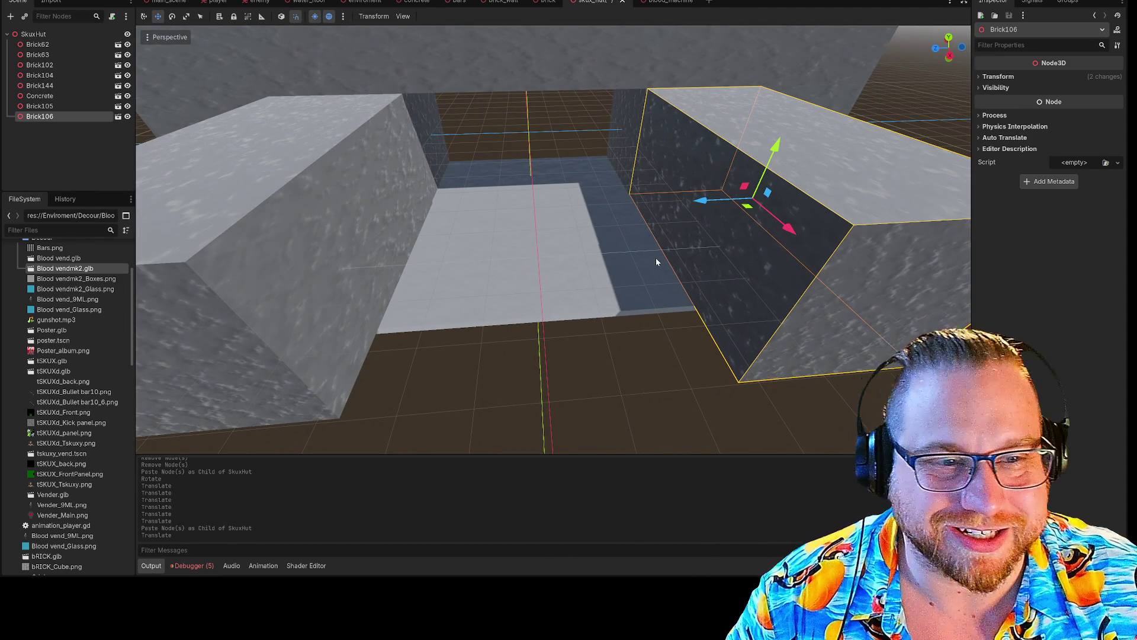
click(656, 257)
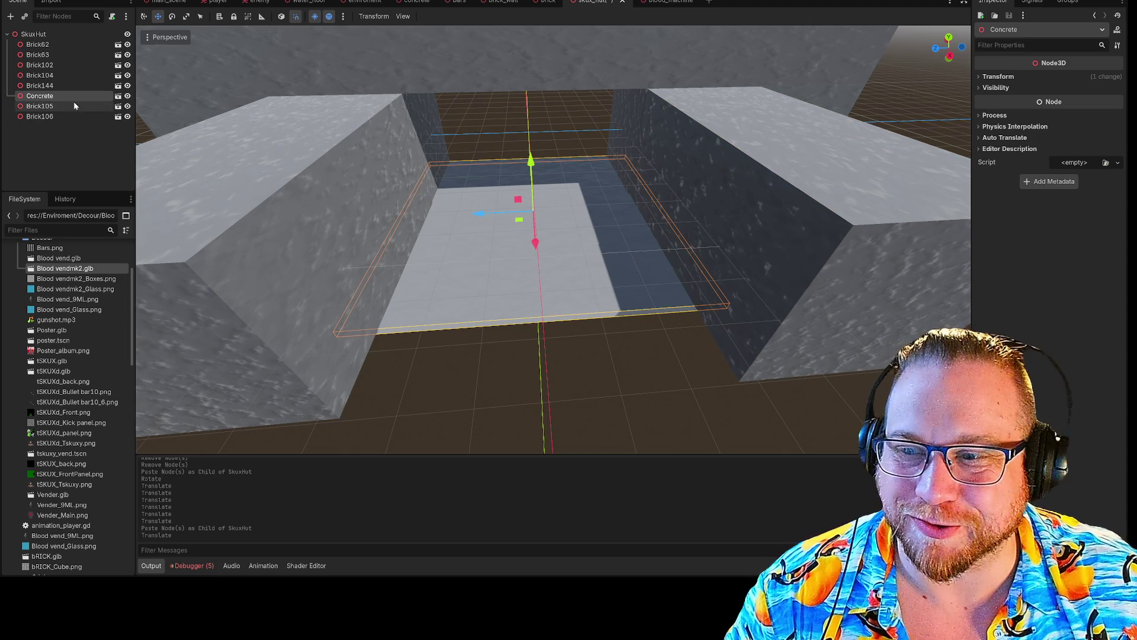
click(47, 34)
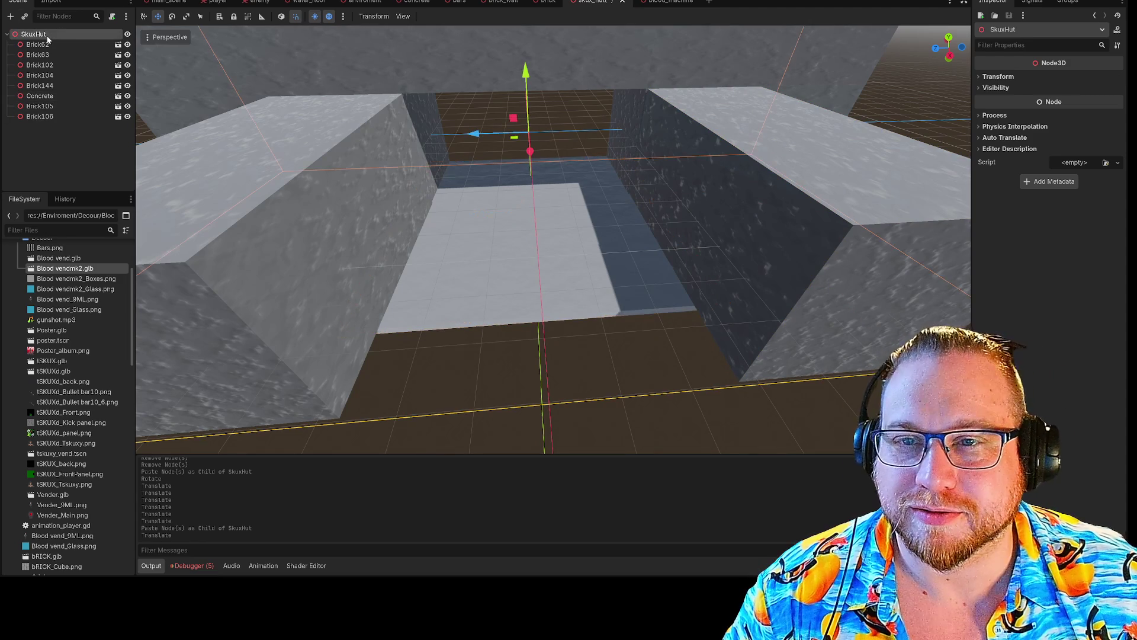
- Paste a floor copy as Concrete2, flip it upside down and raise it as a ceiling
key(ctrl+v)
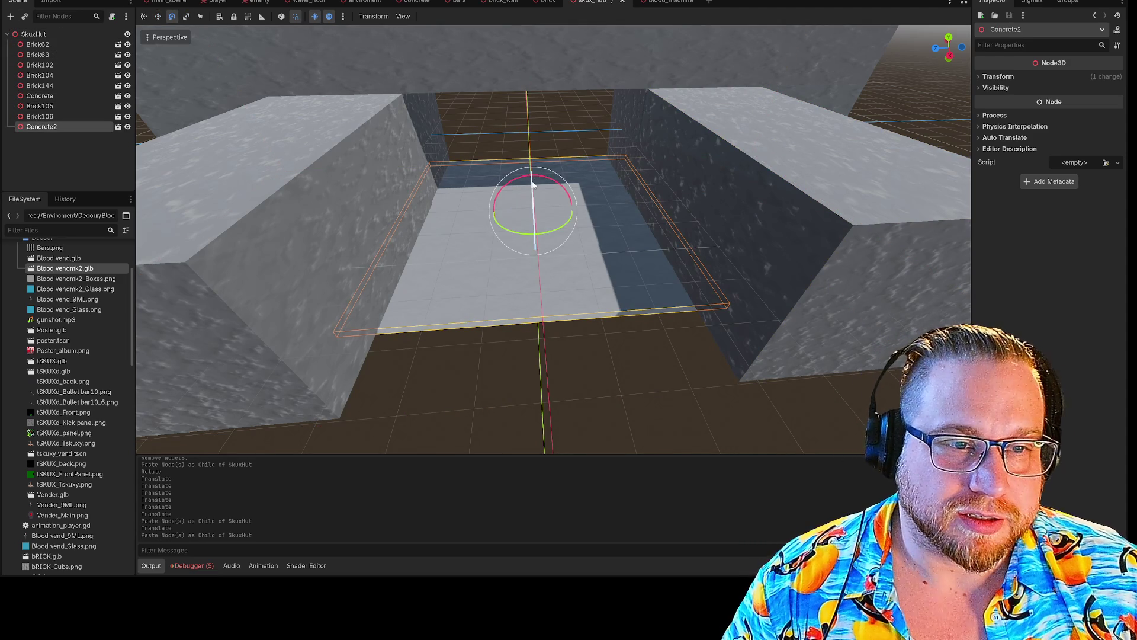
drag(532, 184, 549, 262)
key(w)
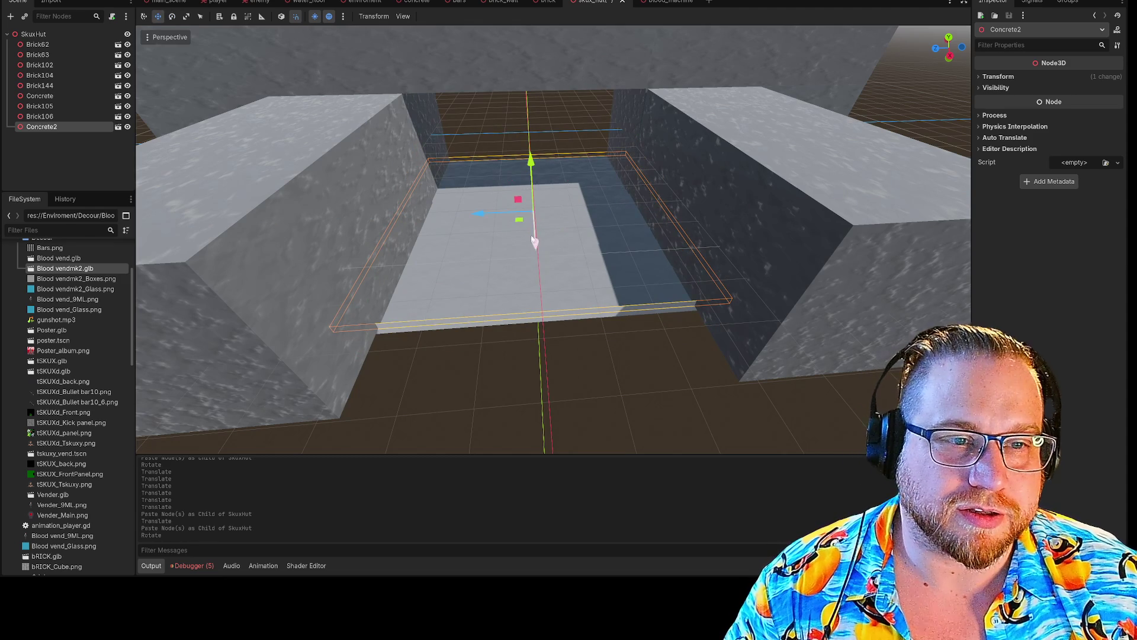
mouse_move(530, 152)
mouse_down()
mouse_move(526, 101)
mouse_move(495, 22)
mouse_move(491, 37)
mouse_up()
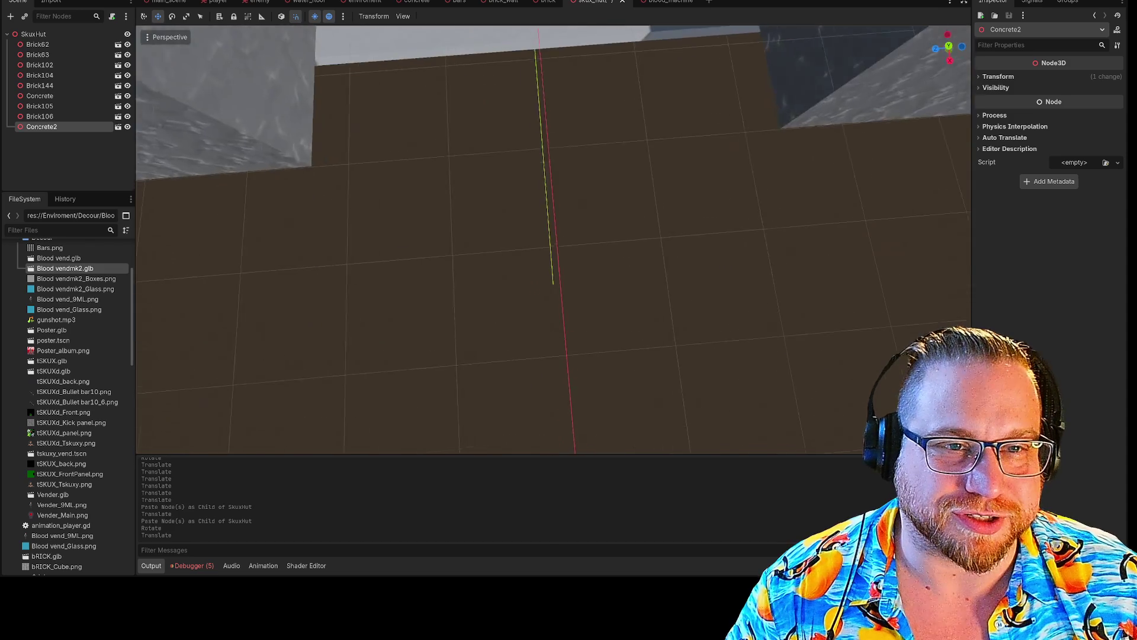
- Shift Concrete2 about 2.7 units along X and raise it 0.4 units
key(q)
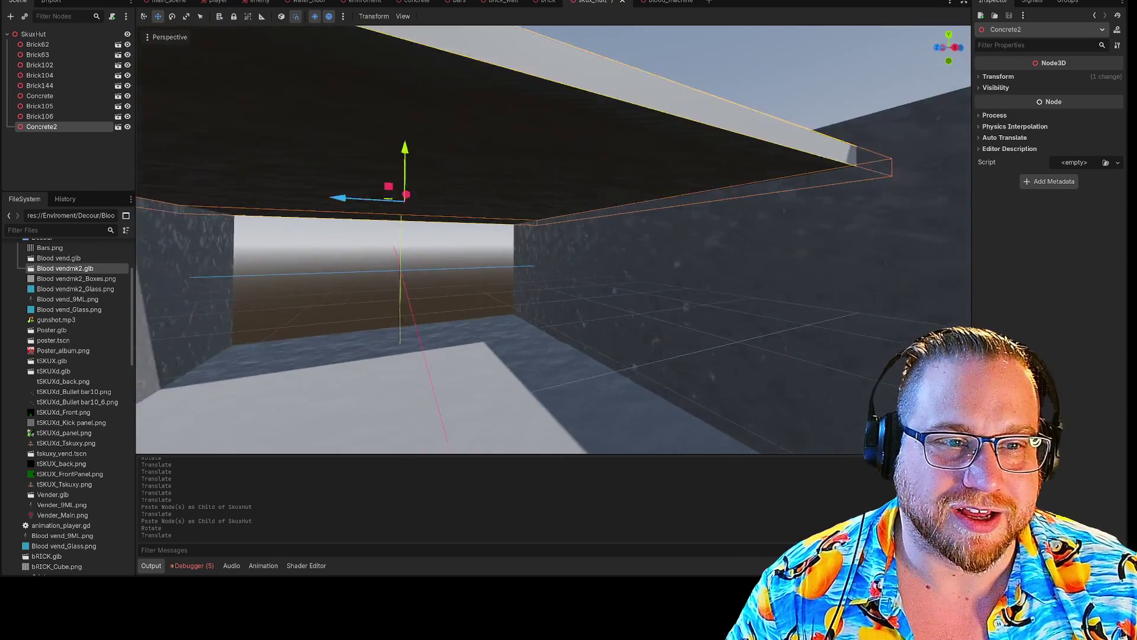
key(e)
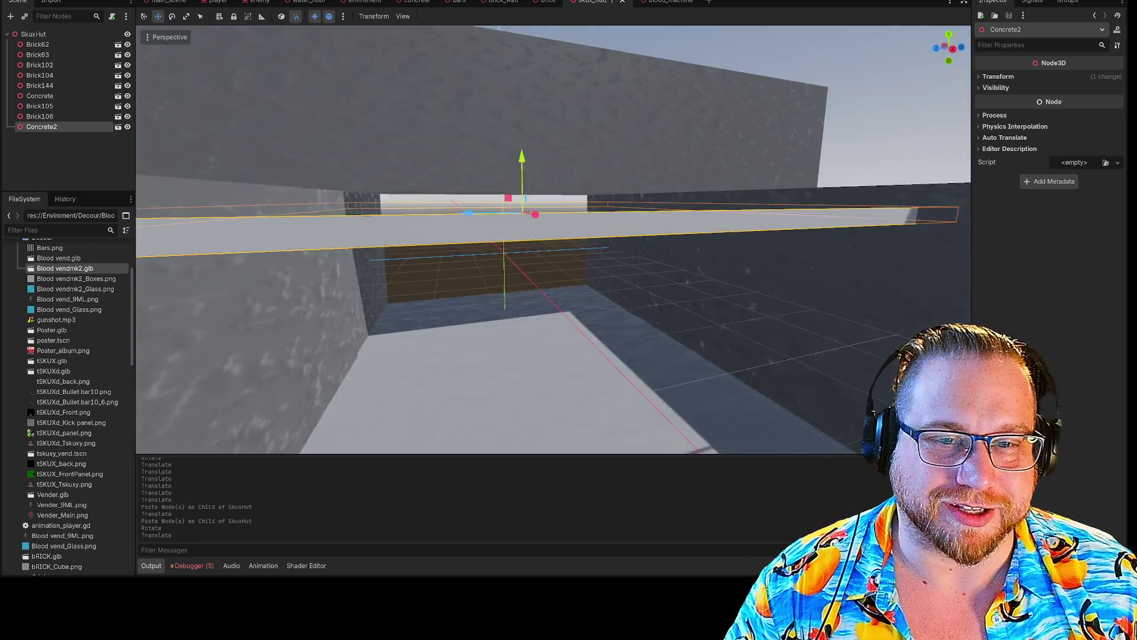
key(e)
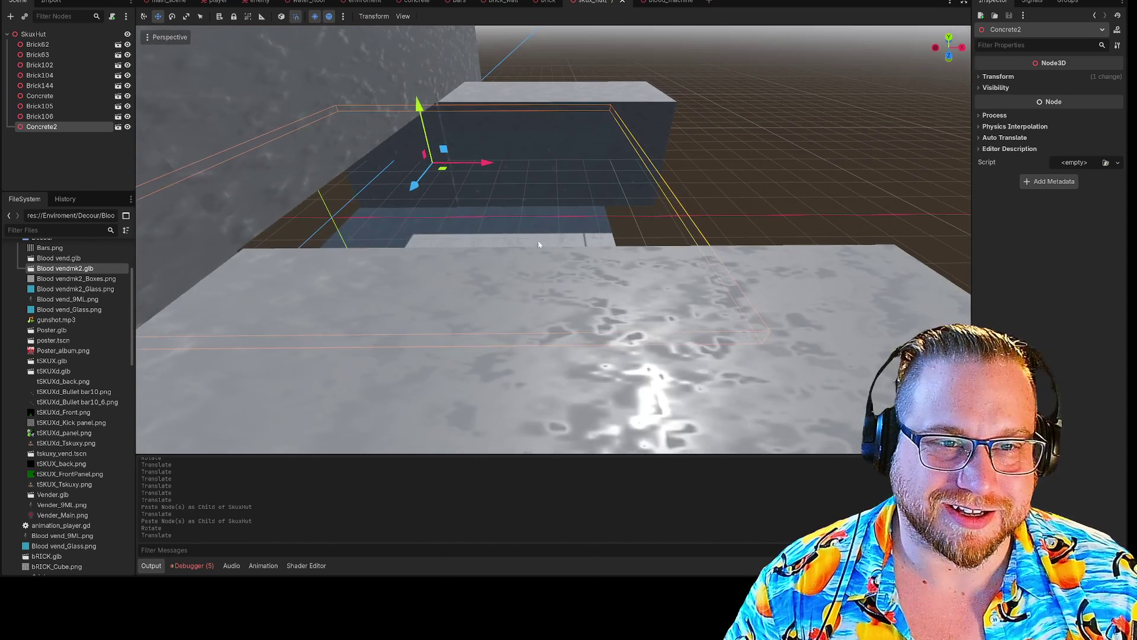
mouse_move(418, 105)
mouse_down()
mouse_move(610, 184)
mouse_move(636, 180)
mouse_up()
key(a)
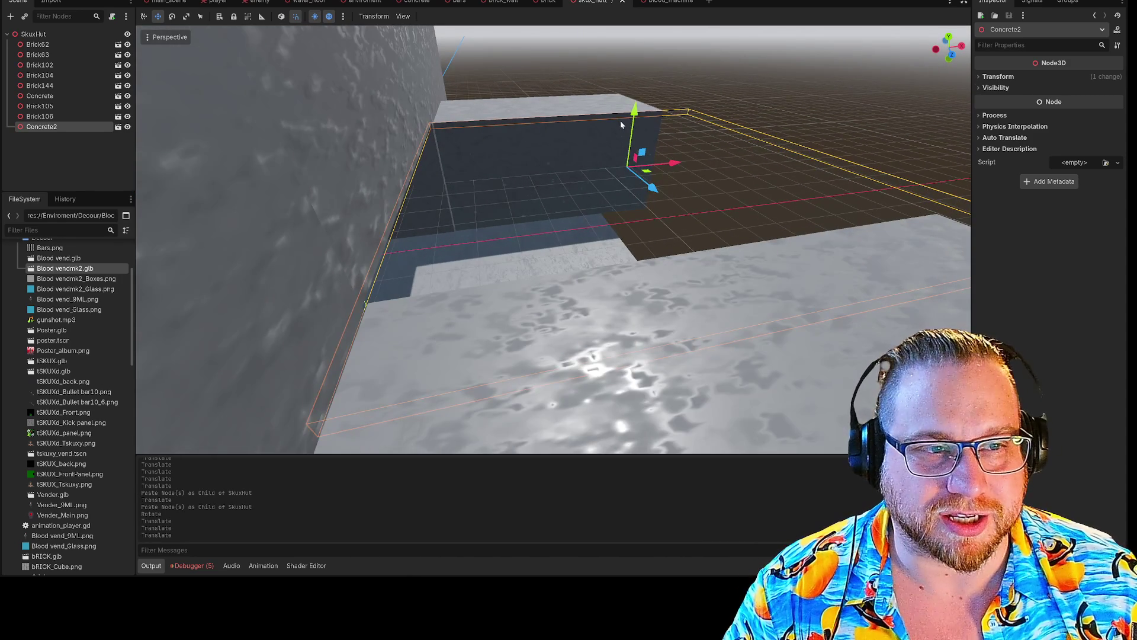
drag(632, 110, 625, 97)
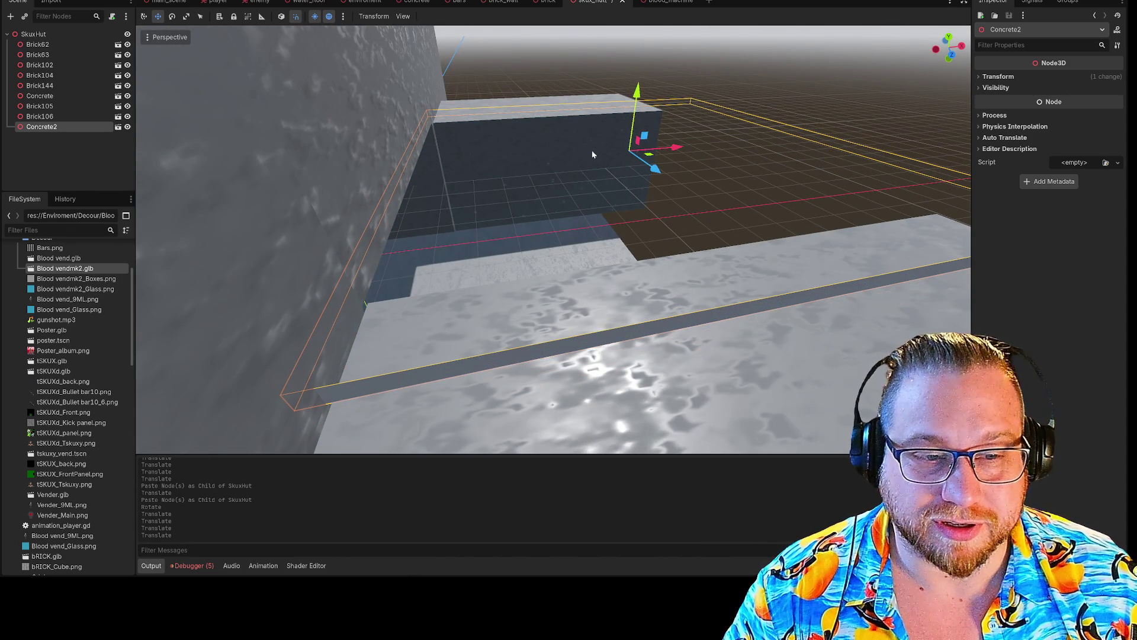
key(w)
key(w)
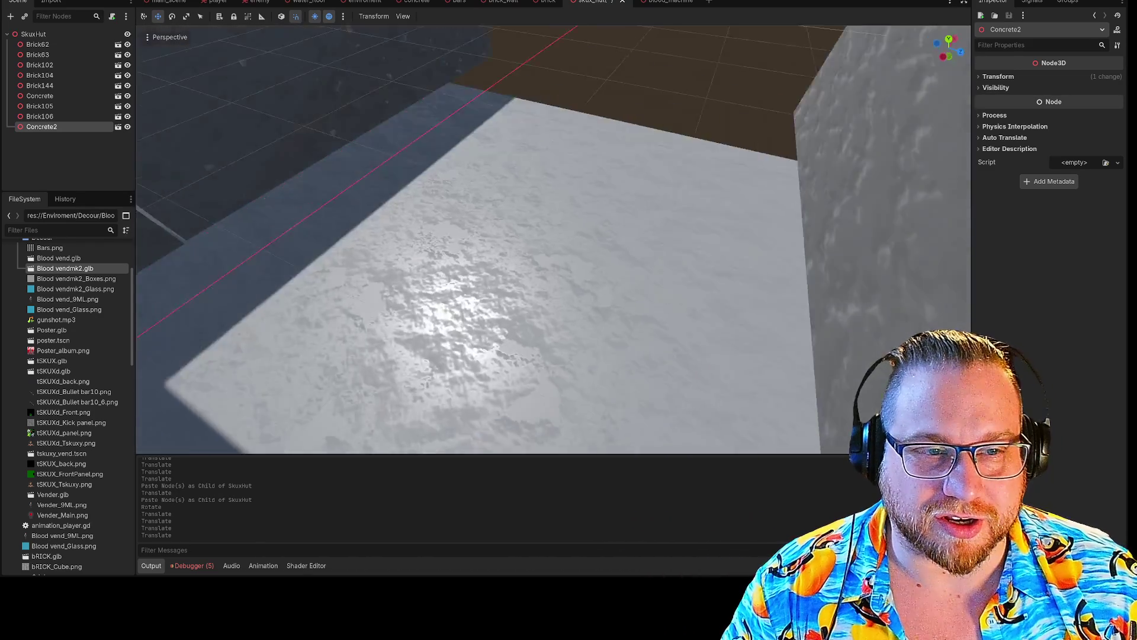
key(w)
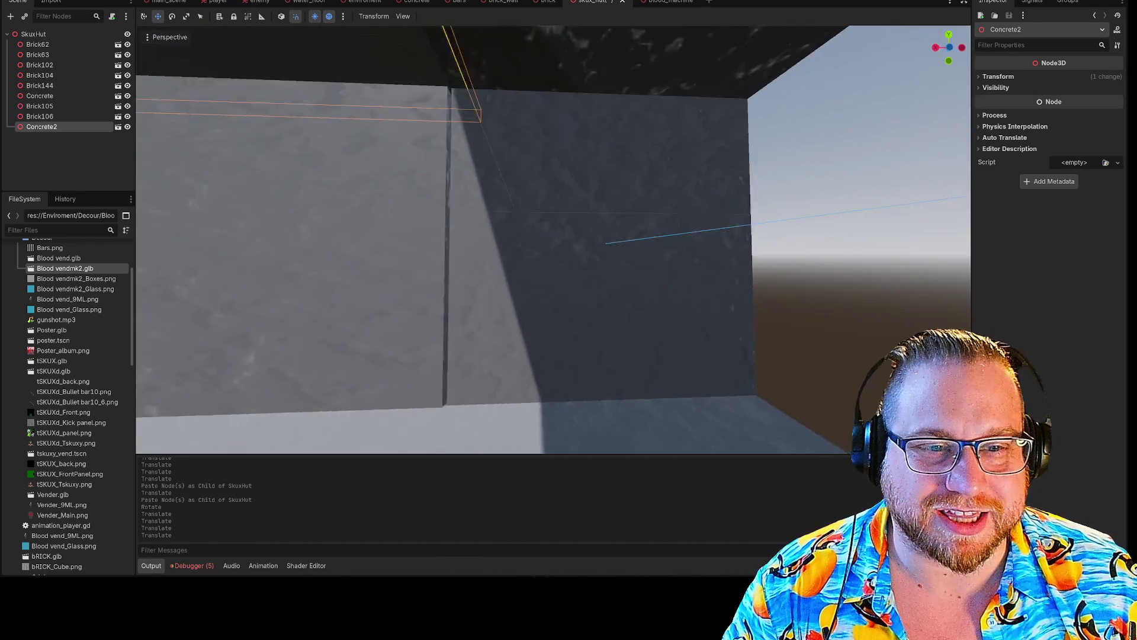
- Shift Brick105 right along X to line up the walls, undoing one stray move
click(354, 220)
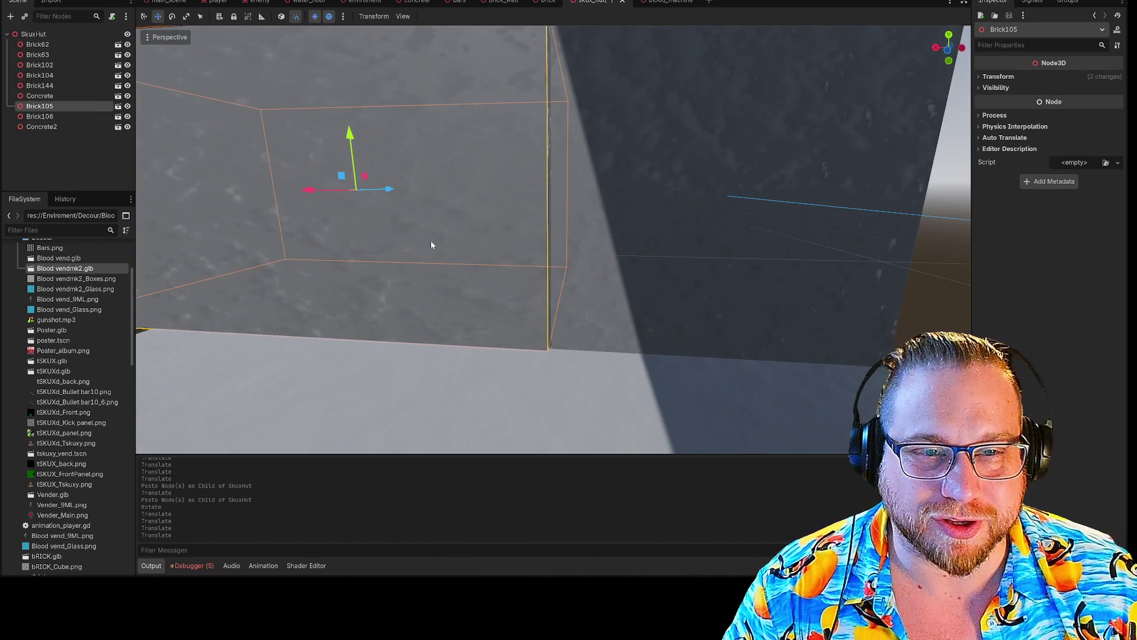
drag(389, 189, 395, 190)
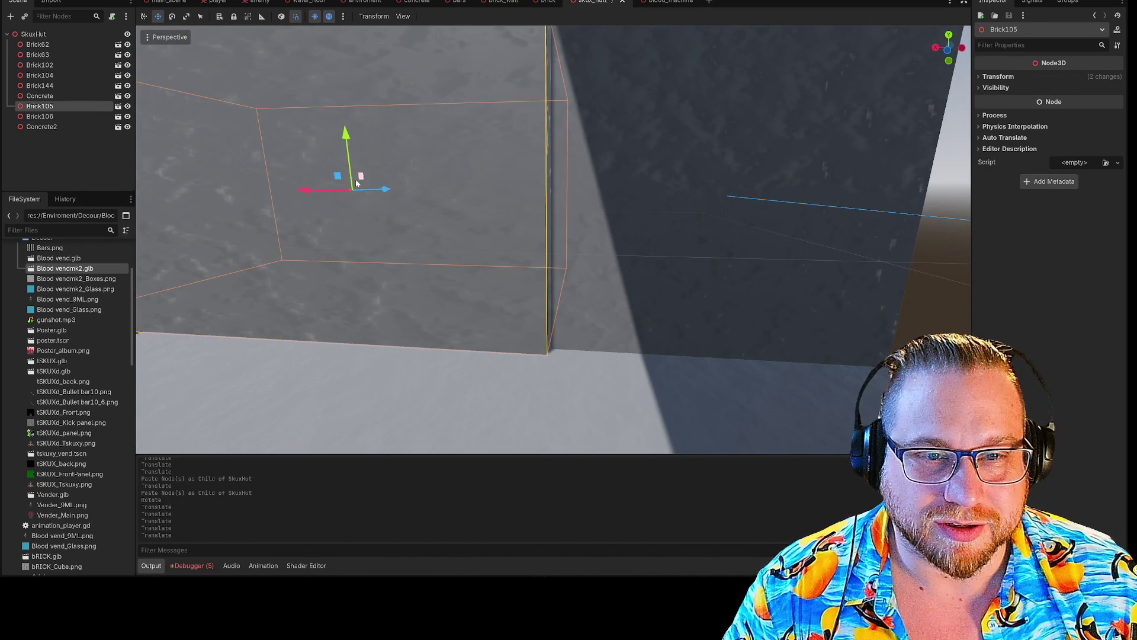
drag(308, 193, 307, 198)
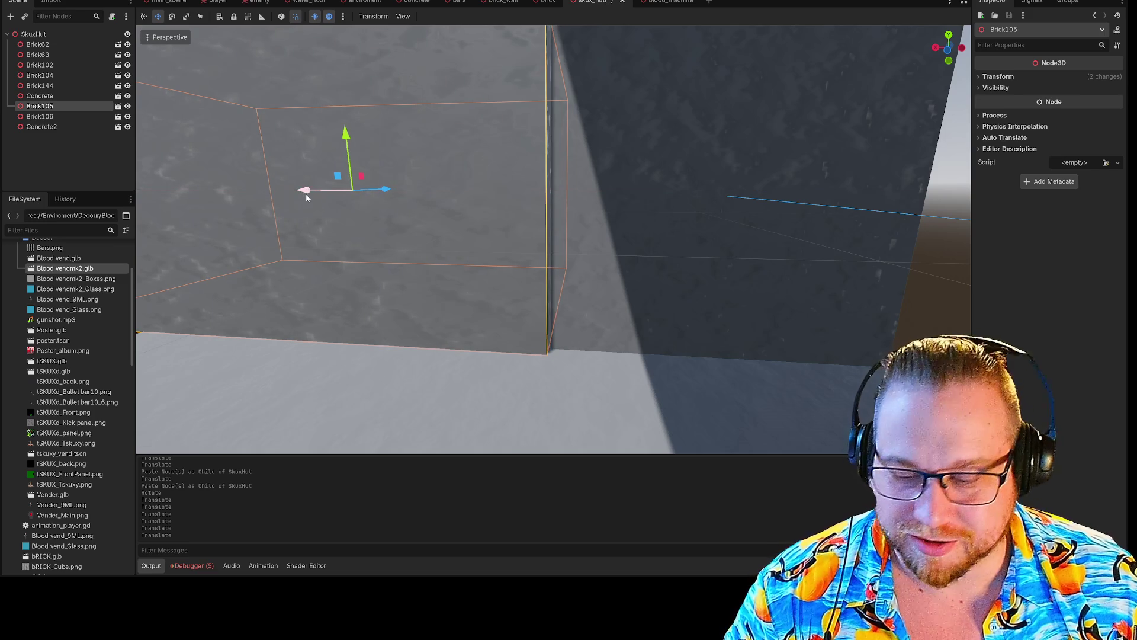
key(ctrl+z)
key(ctrl+z)
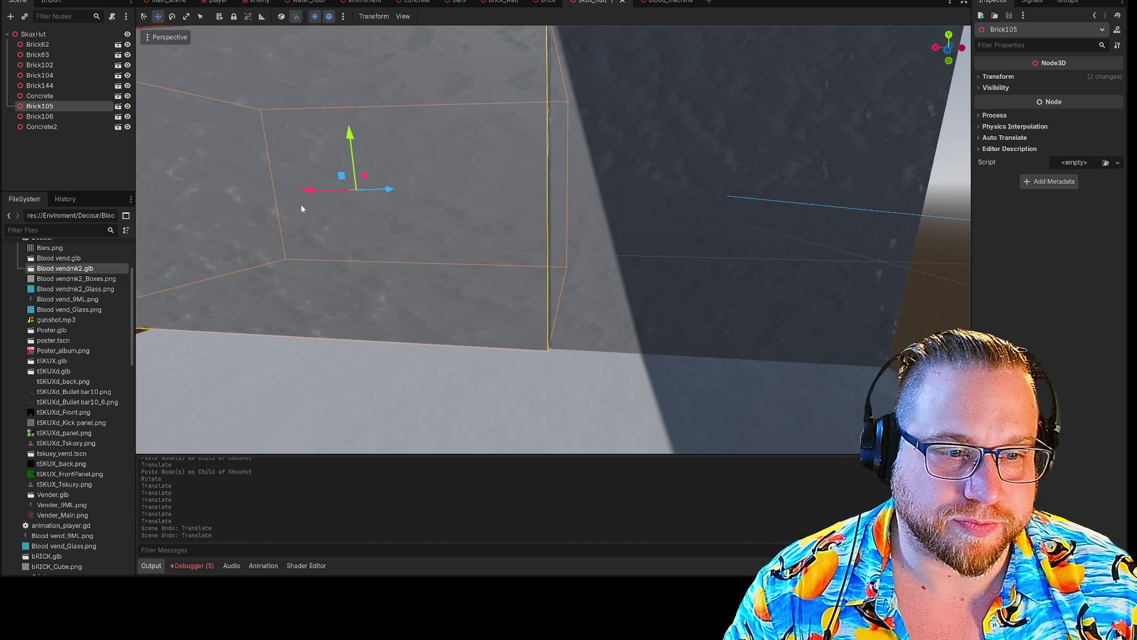
mouse_move(305, 193)
mouse_down()
mouse_move(399, 225)
mouse_move(640, 268)
mouse_up()
- Fly the view through the hut's opening to inspect the enclosed interior
click(786, 229)
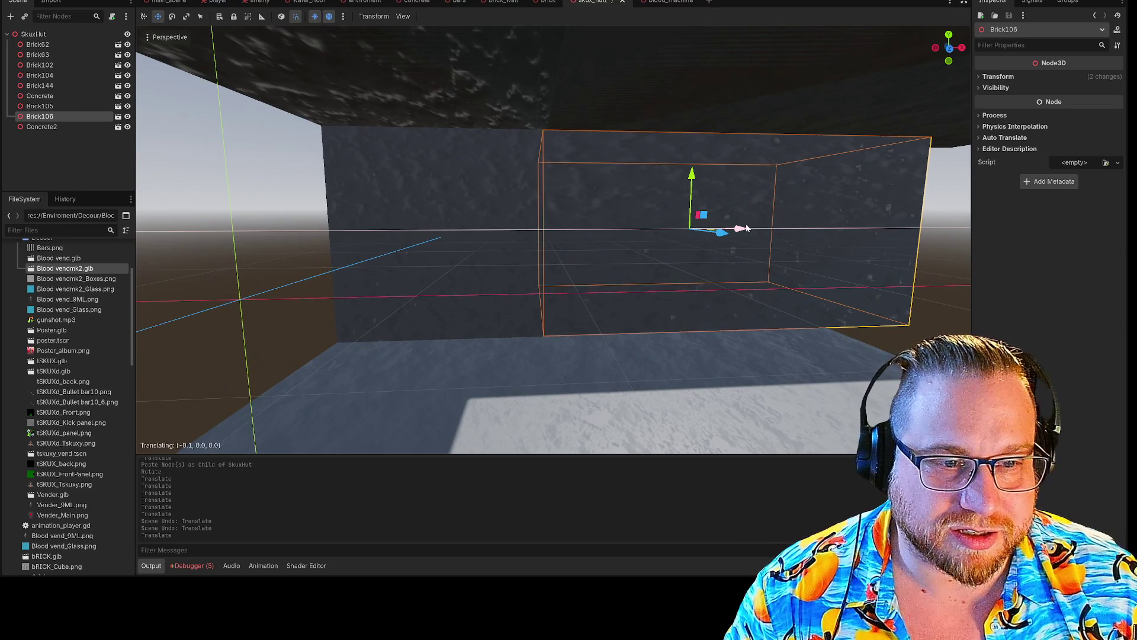
click(740, 365)
click(270, 267)
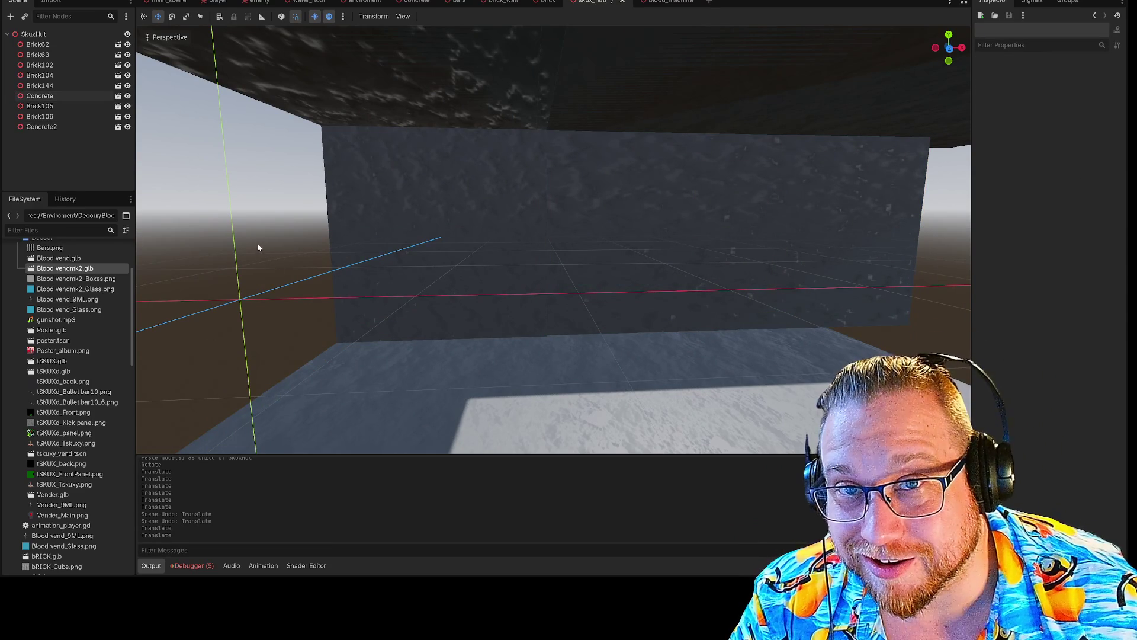
mouse_move(240, 242)
mouse_down()
mouse_move(284, 244)
mouse_move(272, 245)
mouse_up()
key(w)
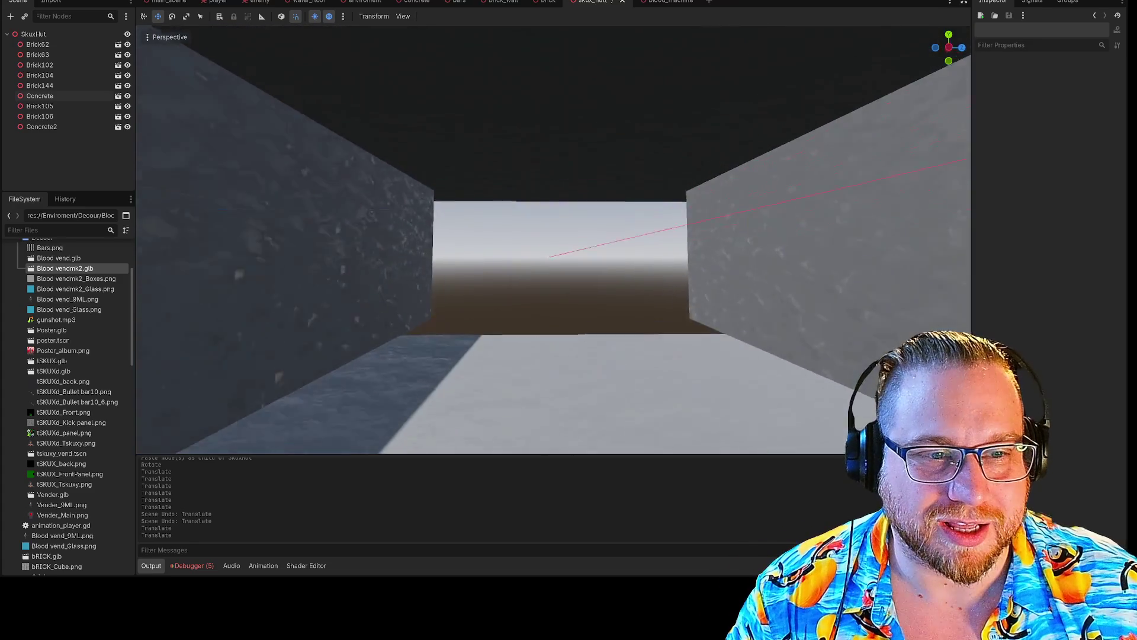
key(w)
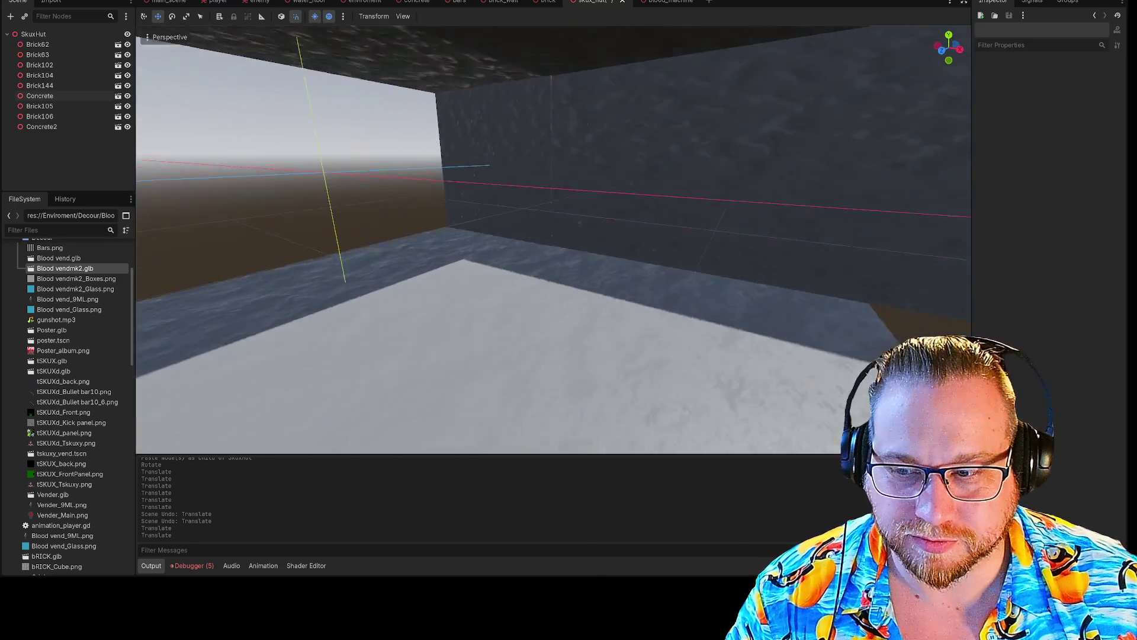
key(s)
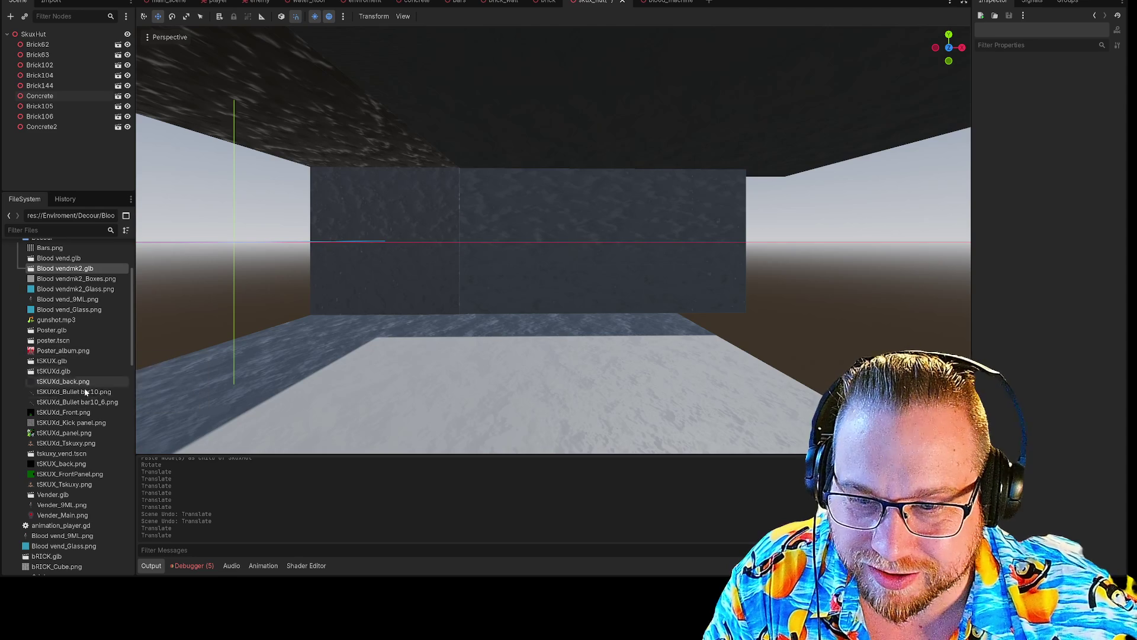
- After a stray poster drag, drop vendor_health.tscn from the Objects folder inside the hut
scroll(77, 391, up, 5)
scroll(65, 438, down, 6)
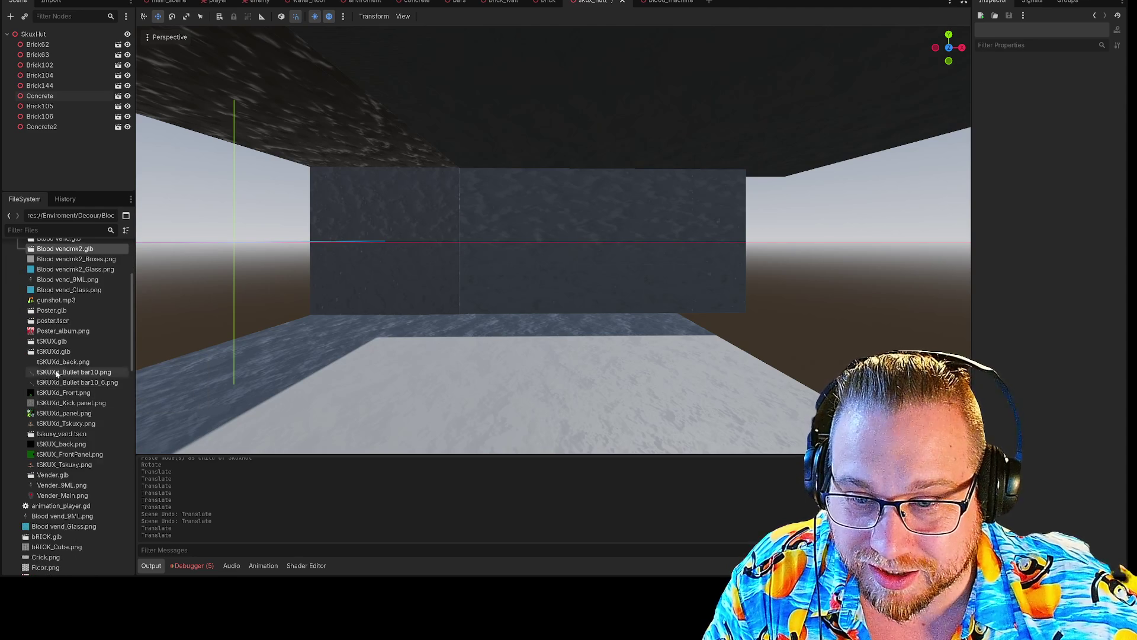
scroll(63, 438, down, 5)
mouse_move(56, 455)
mouse_down()
mouse_move(495, 232)
mouse_move(49, 461)
mouse_up()
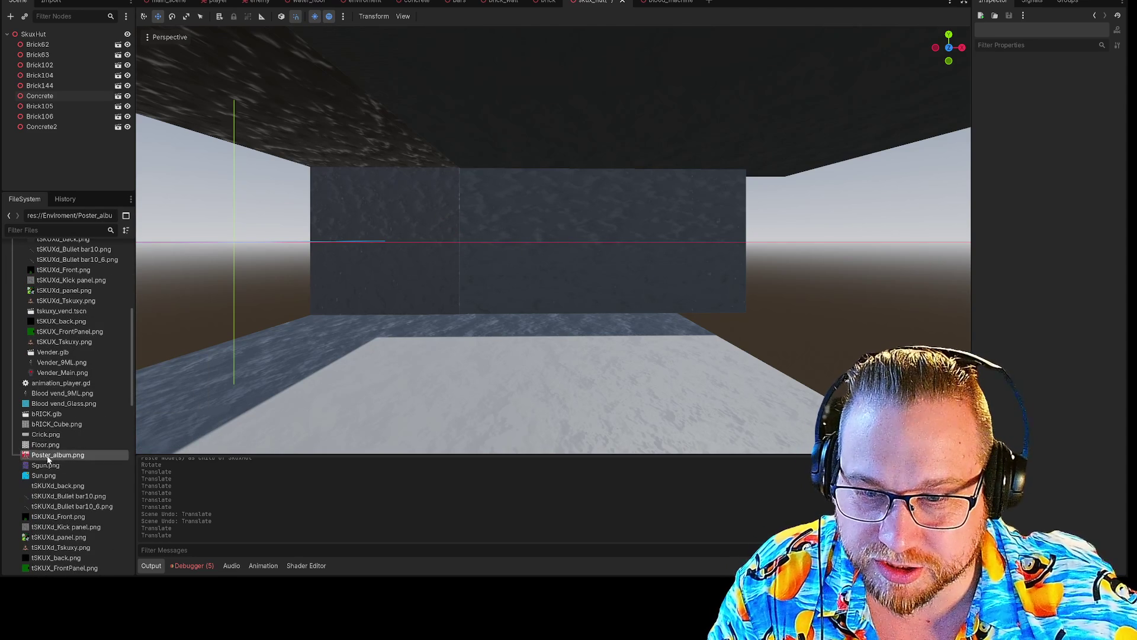
scroll(72, 442, down, 10)
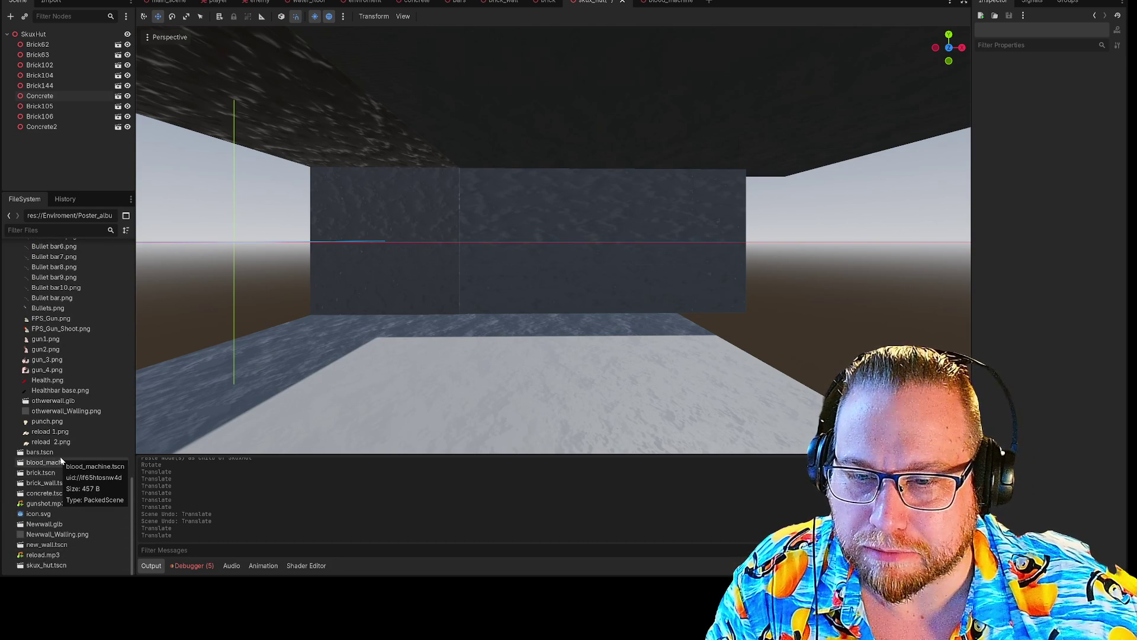
scroll(61, 460, up, 5)
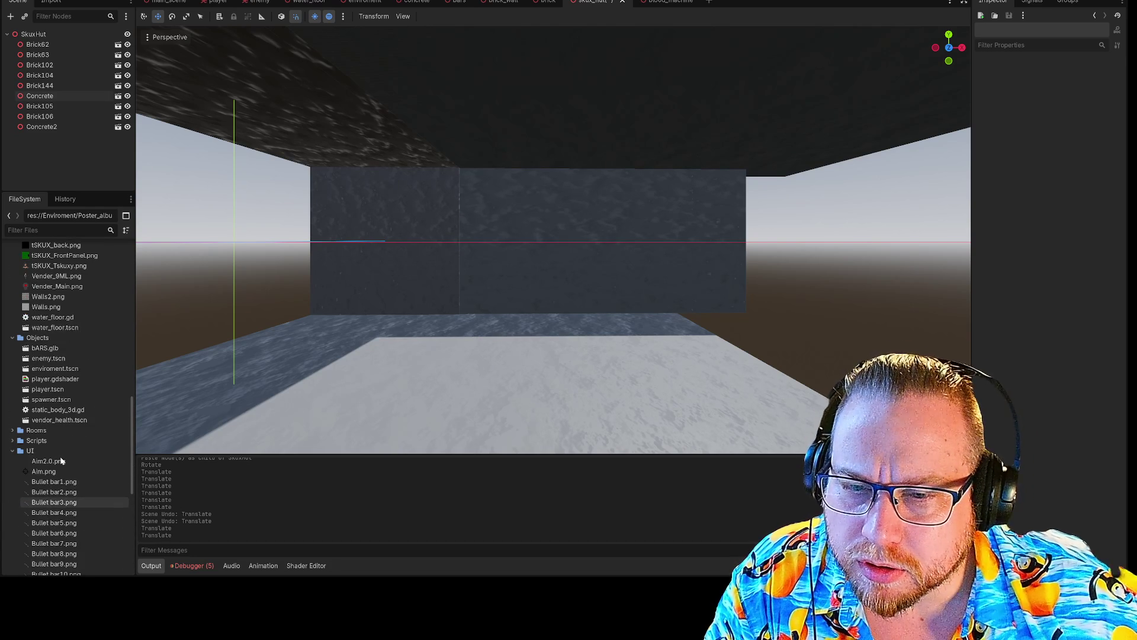
scroll(61, 460, up, 2)
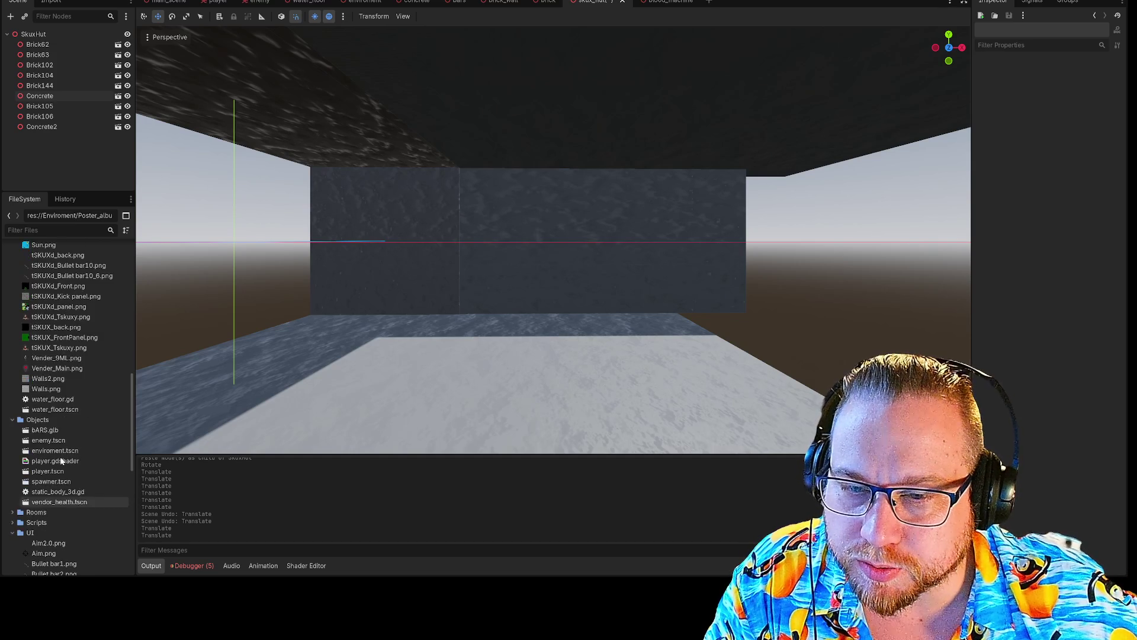
mouse_move(58, 463)
mouse_down()
mouse_move(333, 353)
mouse_move(368, 398)
mouse_move(363, 304)
mouse_move(371, 318)
mouse_move(441, 313)
mouse_move(432, 322)
mouse_move(433, 158)
mouse_move(421, 290)
mouse_move(423, 263)
mouse_up()
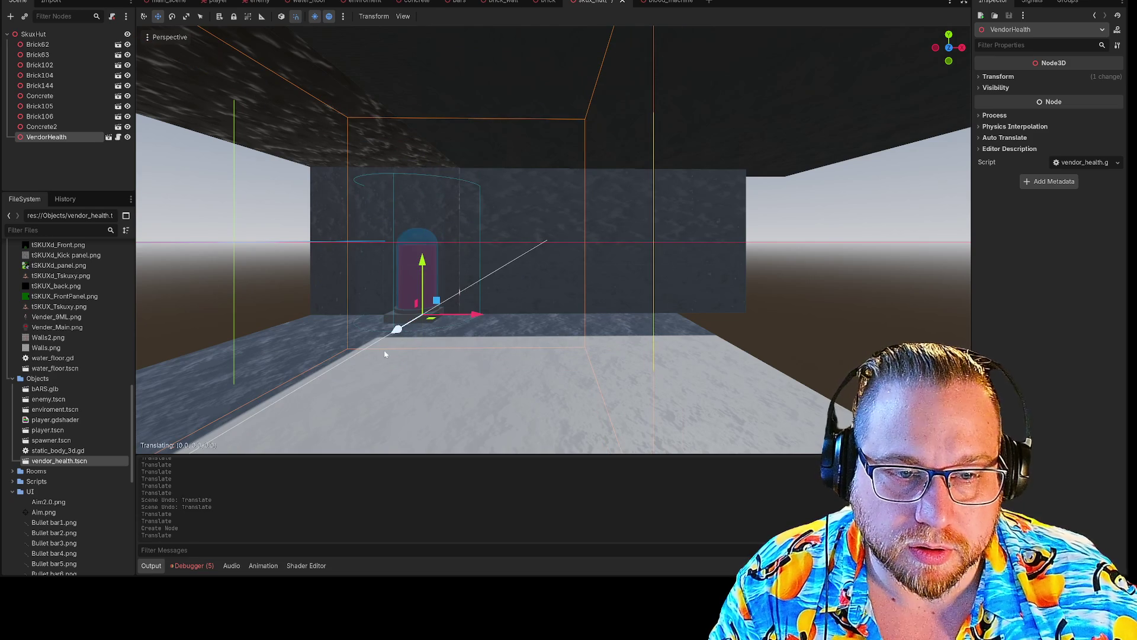
- Drop the VendorHealth machine further left and rotate it about -105° to face the room
click(374, 383)
key(e)
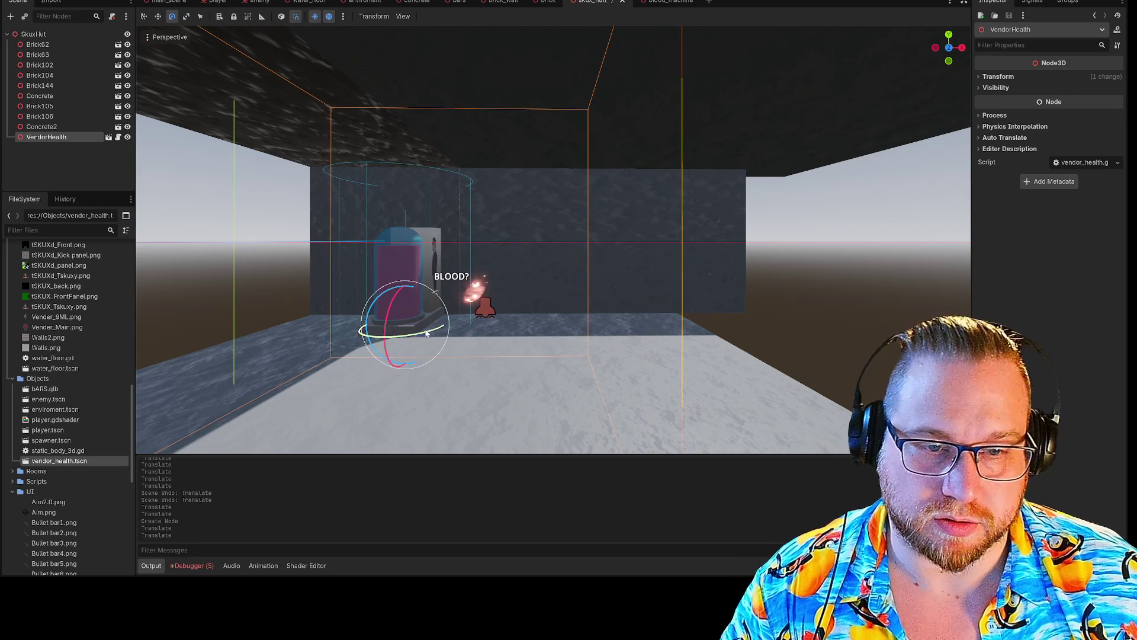
mouse_move(418, 337)
mouse_down()
mouse_move(405, 346)
mouse_move(411, 340)
mouse_up()
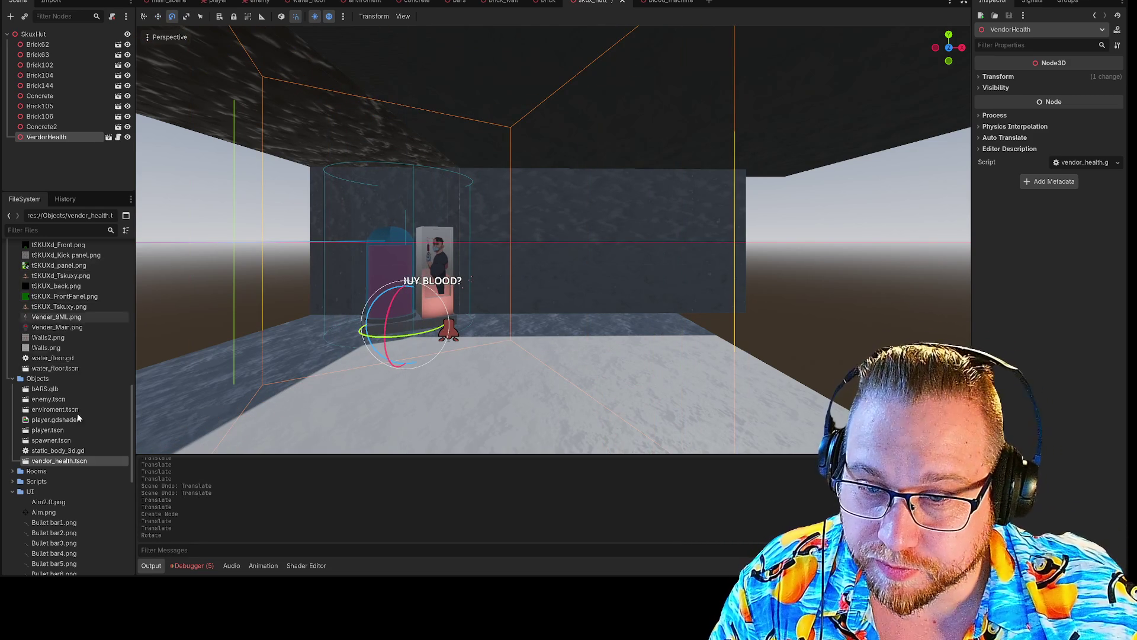
scroll(74, 484, down, 5)
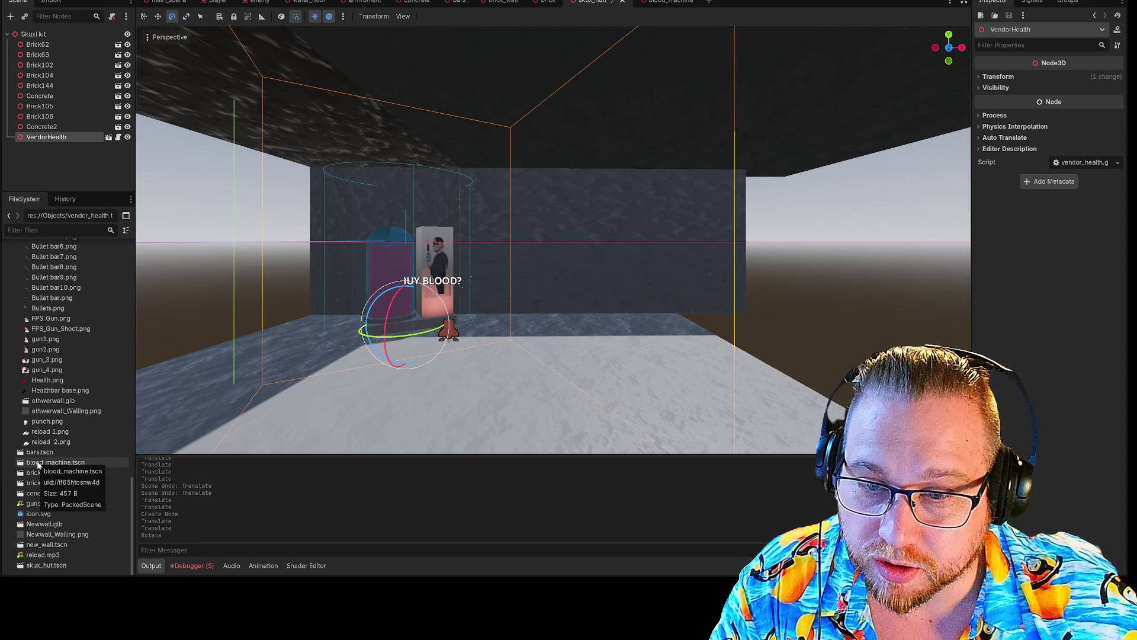
scroll(66, 456, up, 8)
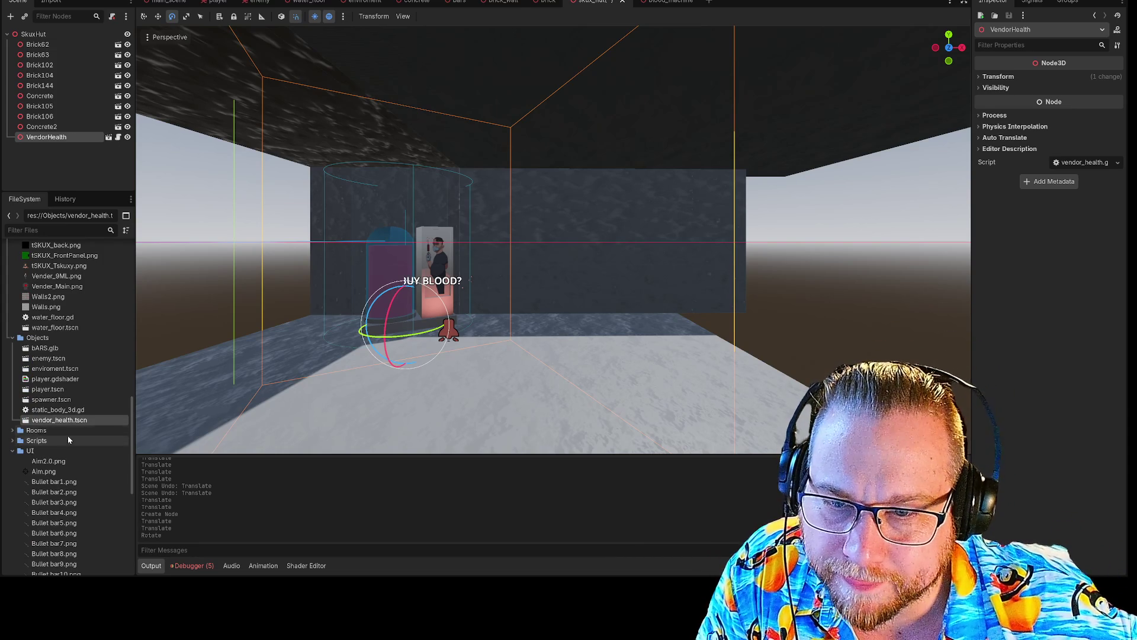
- Add Vender.glb to the room, then delete the Vender node and confirm its removal
scroll(66, 426, up, 2)
scroll(70, 425, up, 2)
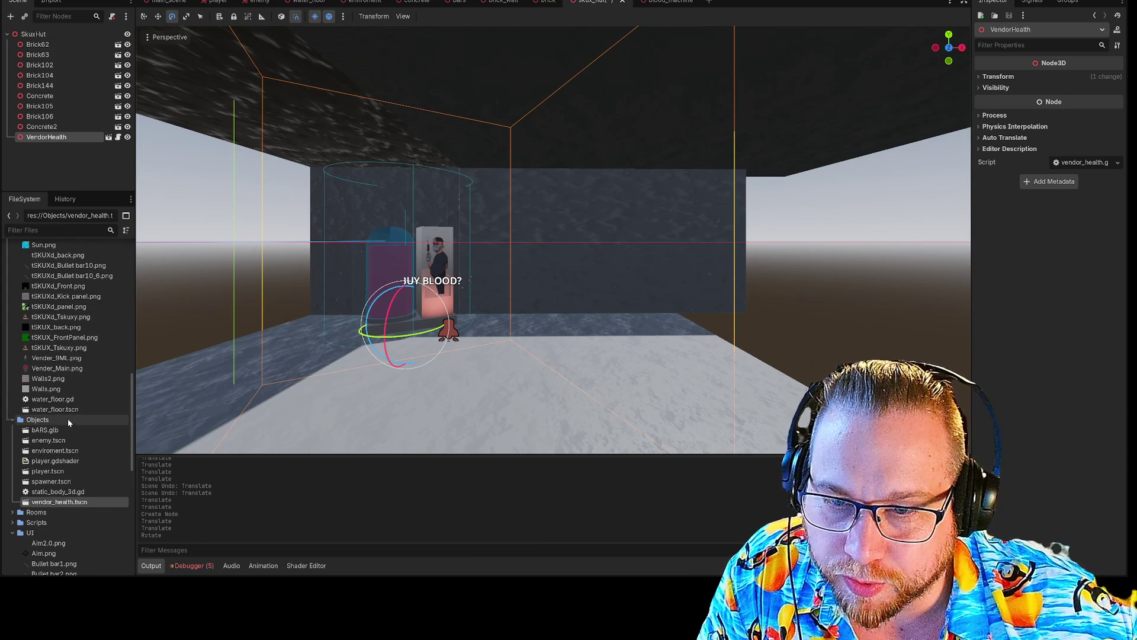
scroll(70, 419, up, 14)
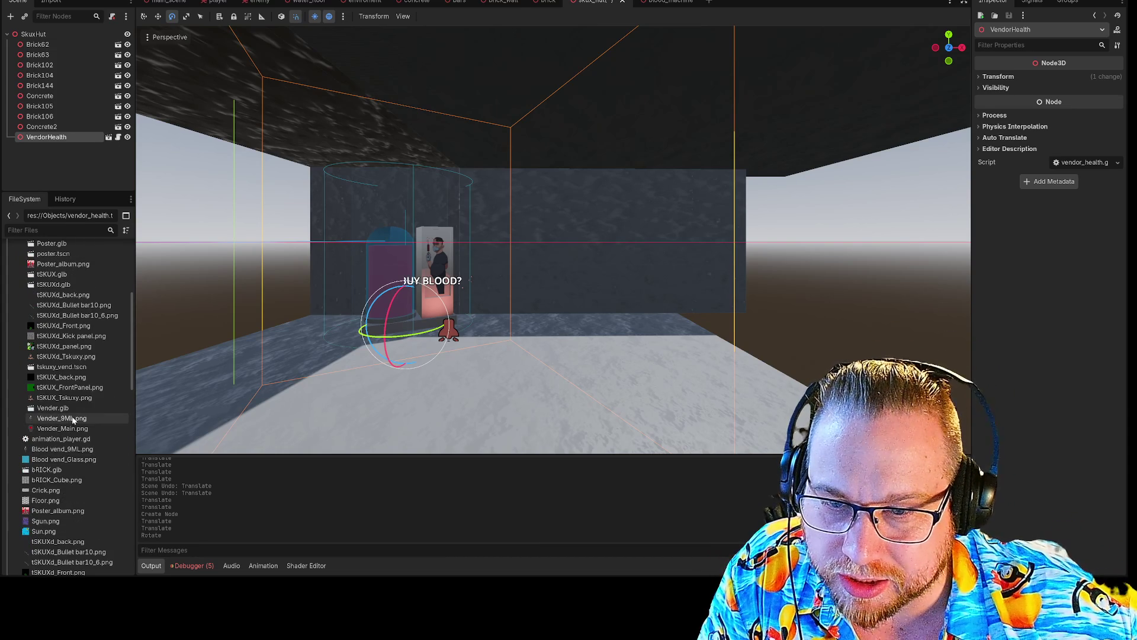
mouse_move(67, 409)
mouse_down()
mouse_move(545, 393)
mouse_move(538, 311)
mouse_up()
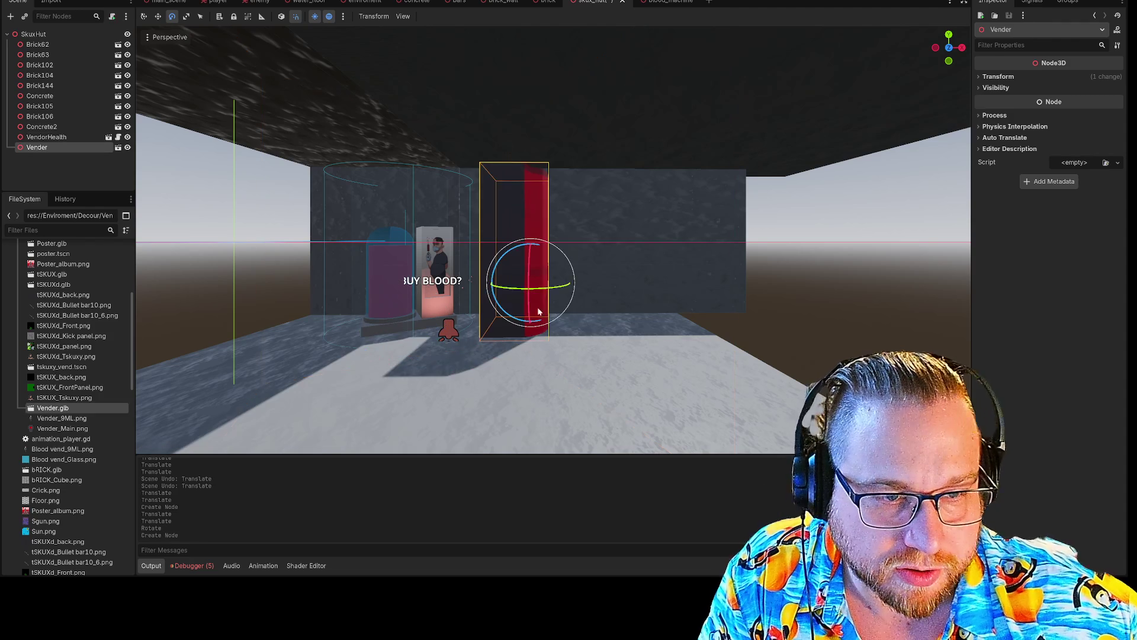
key(Delete)
click(535, 288)
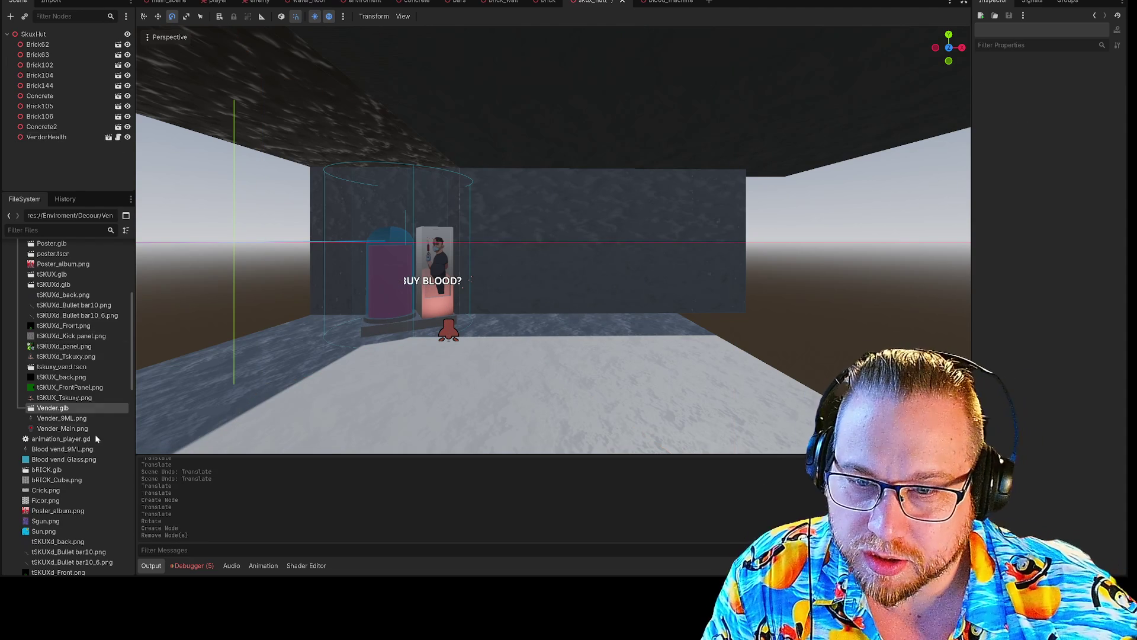
scroll(95, 438, up, 3)
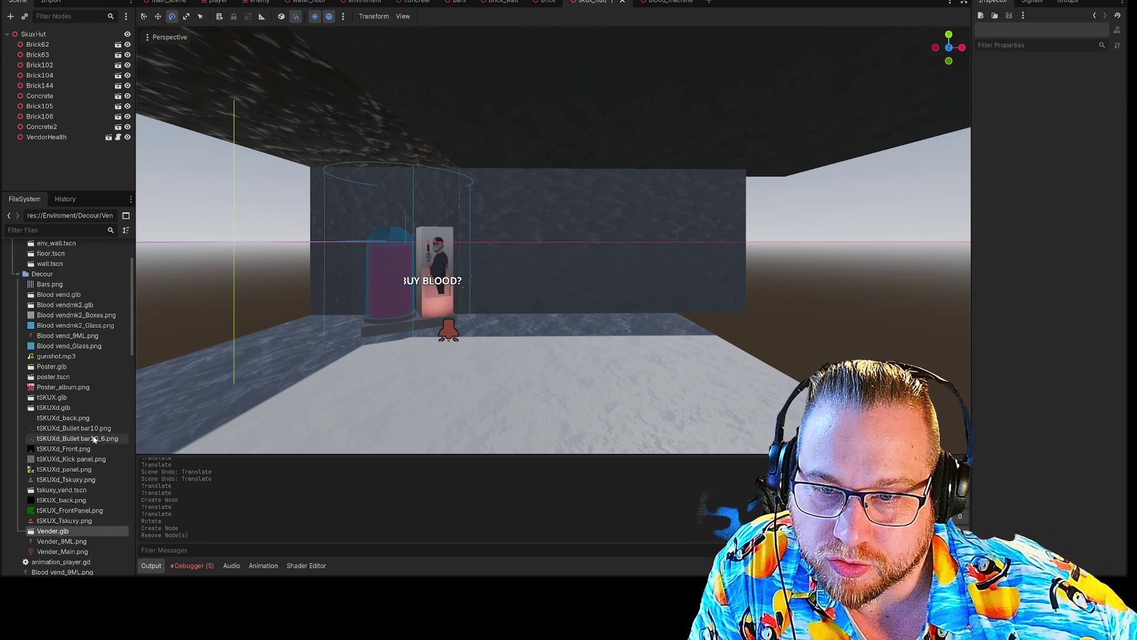
- Add a poster.tscn instance to the hut and move it onto the right wall
mouse_move(53, 377)
mouse_down()
mouse_move(521, 320)
mouse_move(241, 361)
mouse_move(524, 249)
mouse_move(529, 219)
mouse_move(581, 196)
mouse_move(627, 206)
mouse_move(460, 198)
mouse_move(639, 245)
mouse_move(614, 191)
mouse_move(531, 189)
mouse_up()
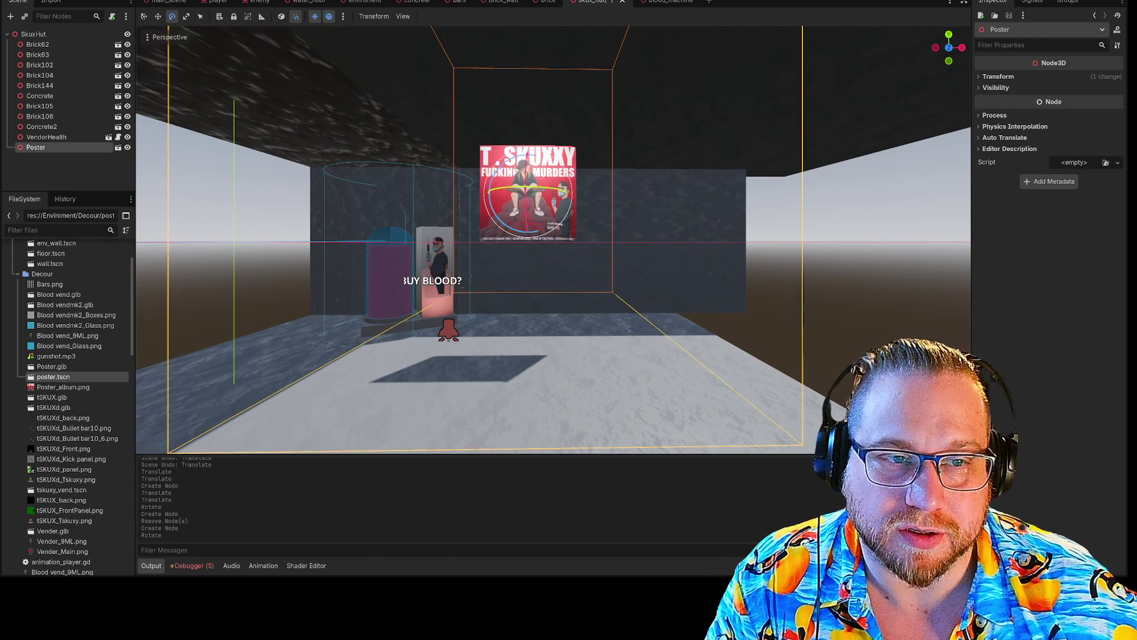
key(w)
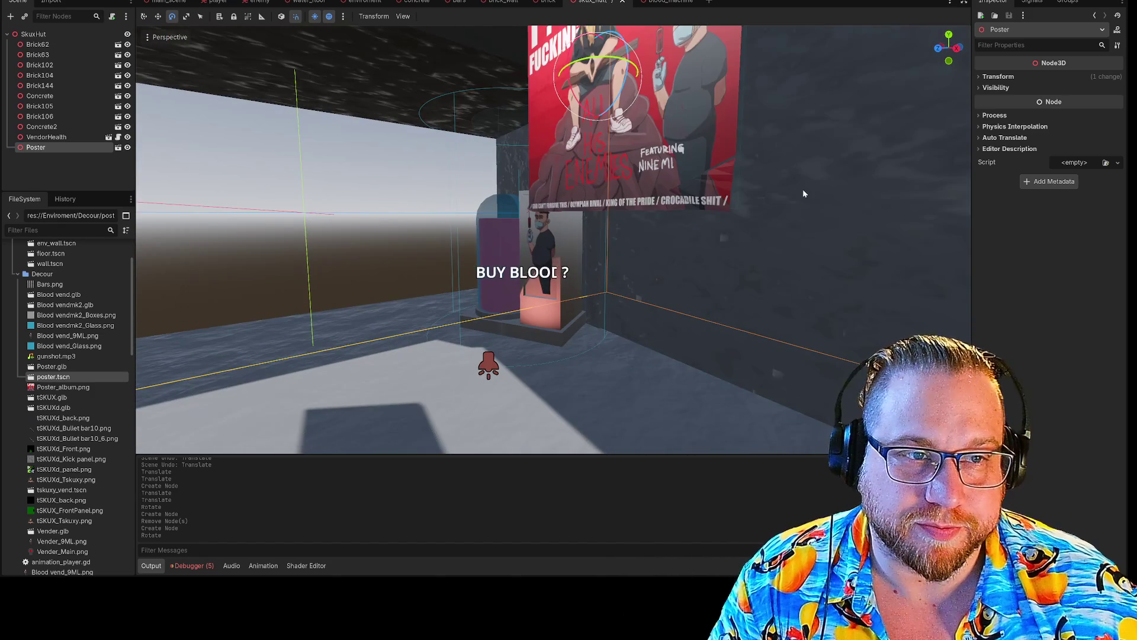
key(q)
mouse_move(460, 126)
mouse_down()
mouse_move(616, 136)
mouse_move(629, 155)
mouse_move(618, 155)
mouse_up()
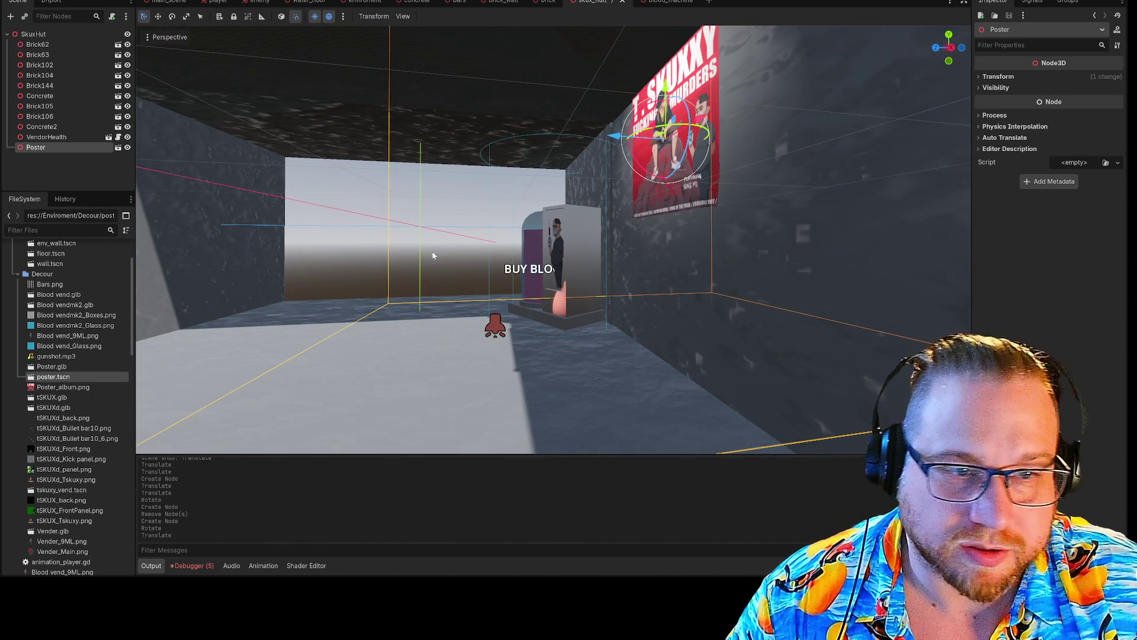
- Select the Poster on the back wall and drag it lower along the Y axis
key(w)
key(s)
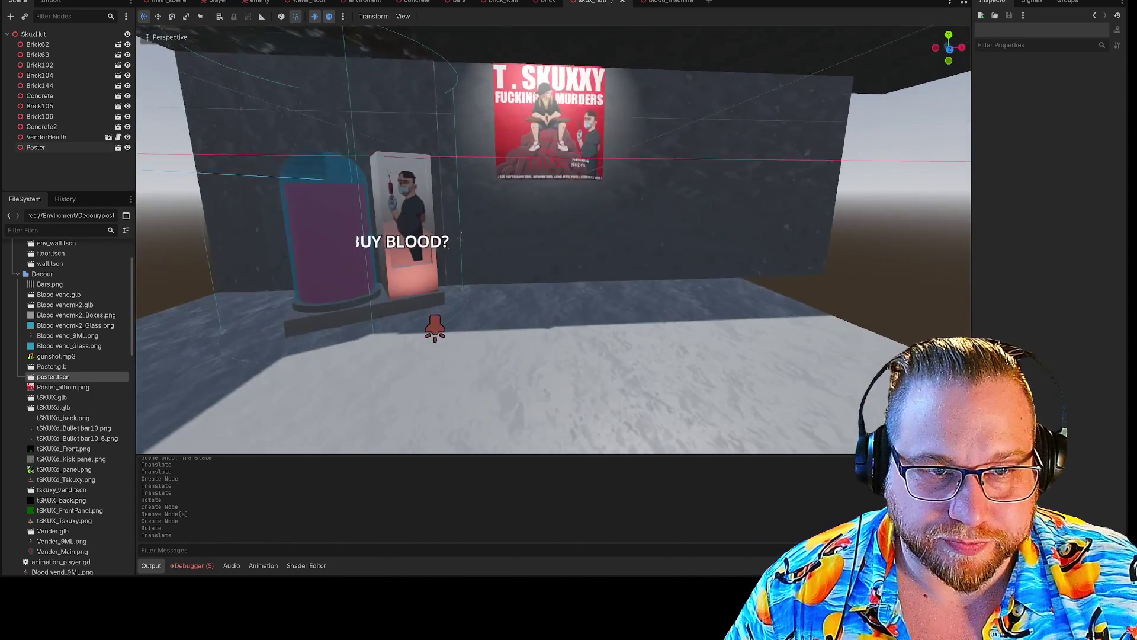
click(509, 180)
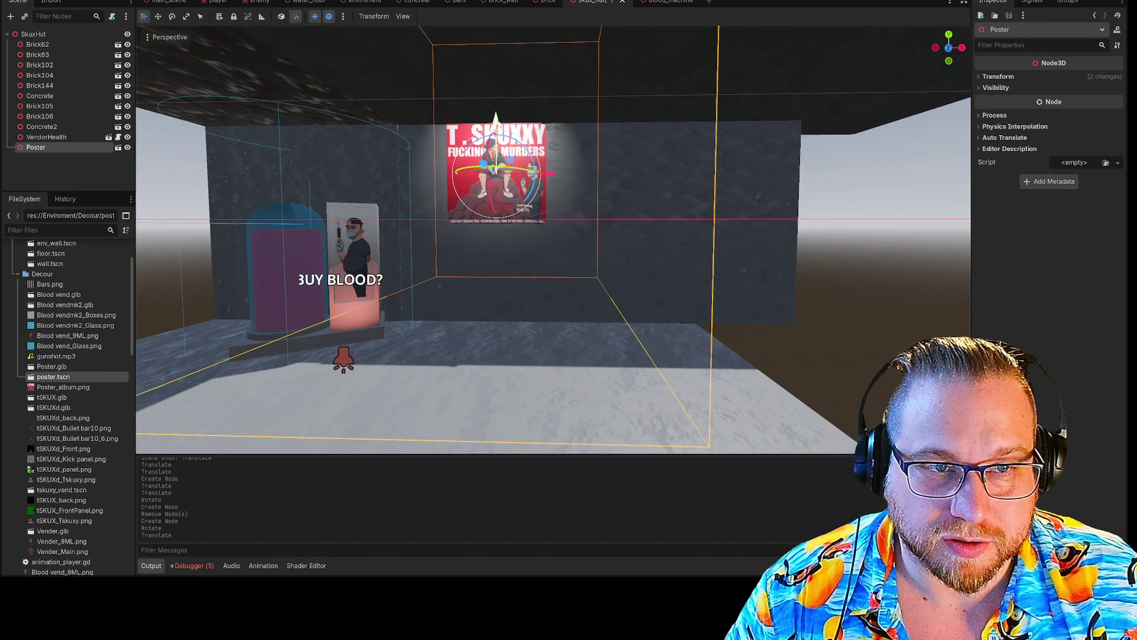
drag(496, 119, 644, 256)
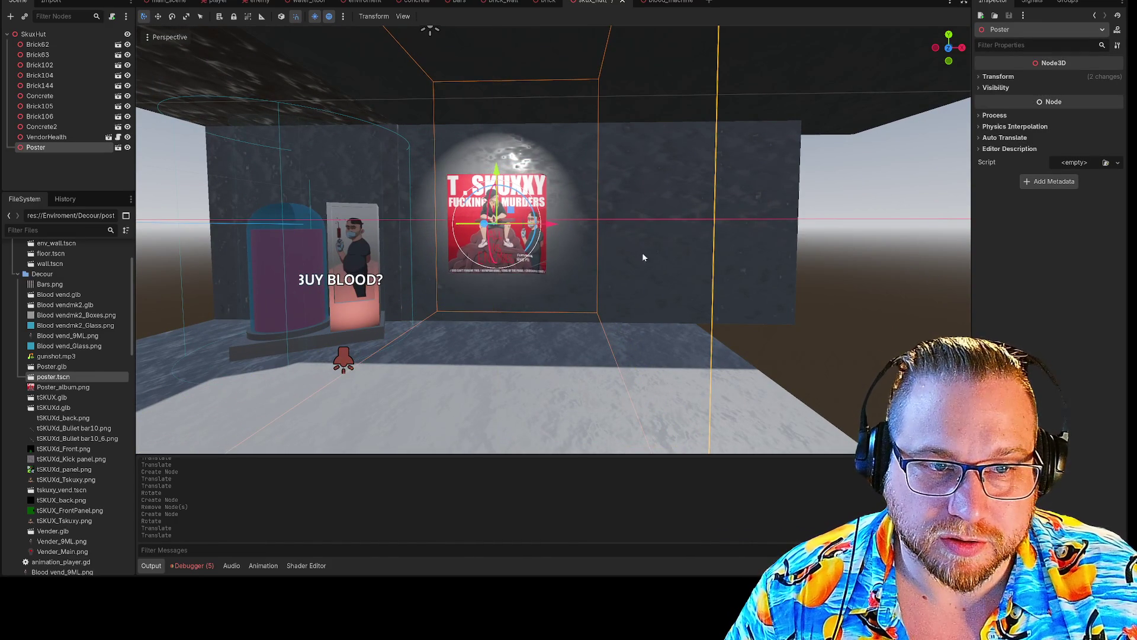
key(w)
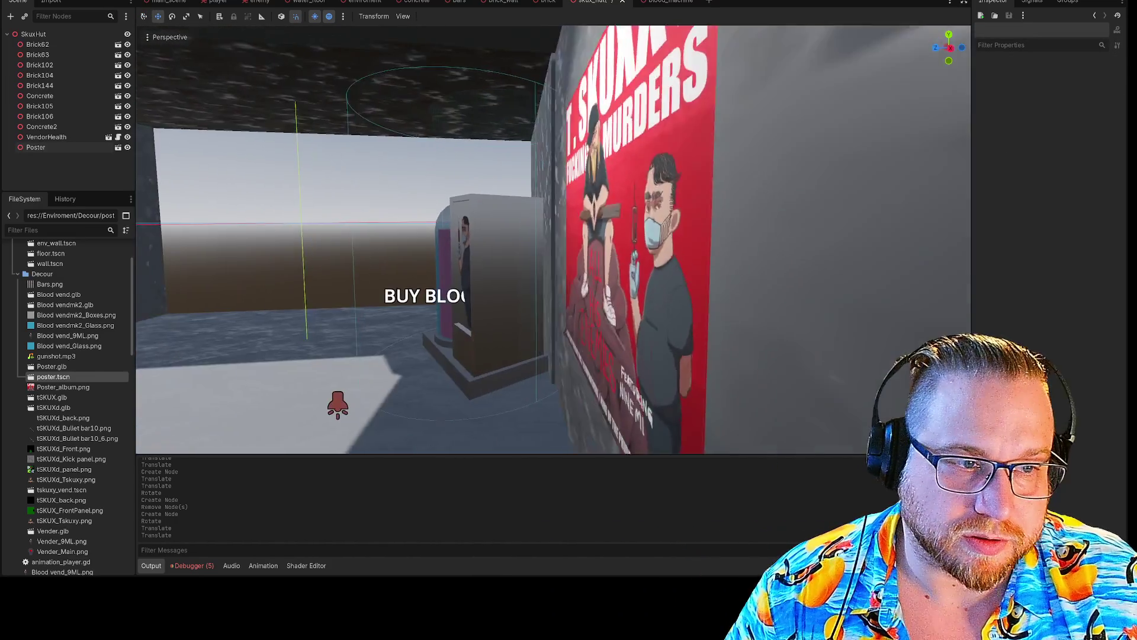
key(s)
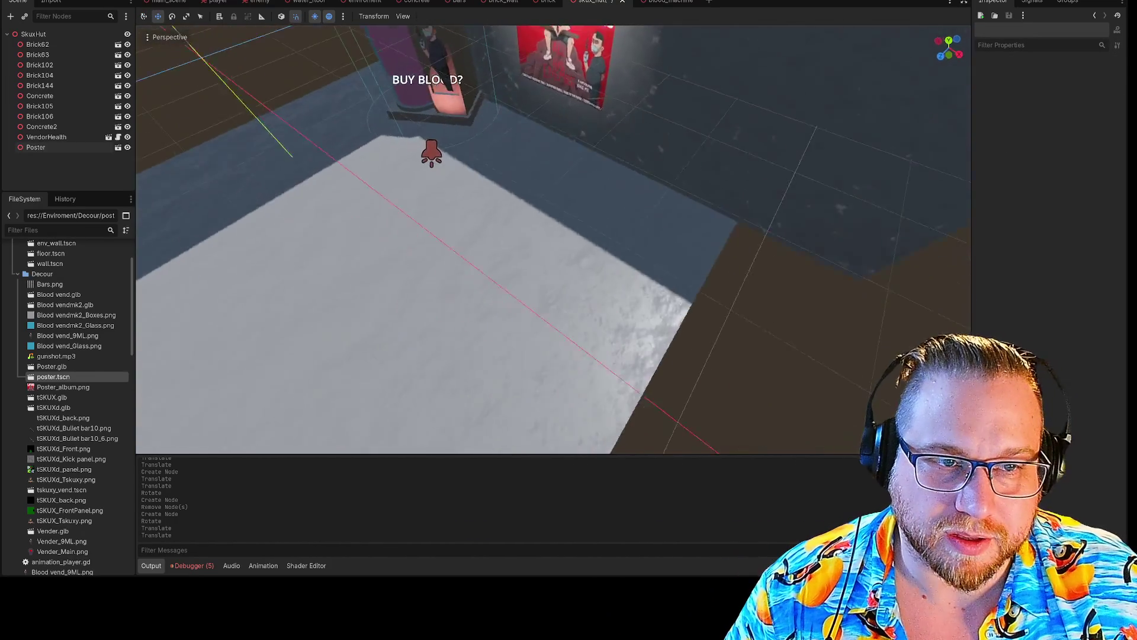
mouse_move(76, 355)
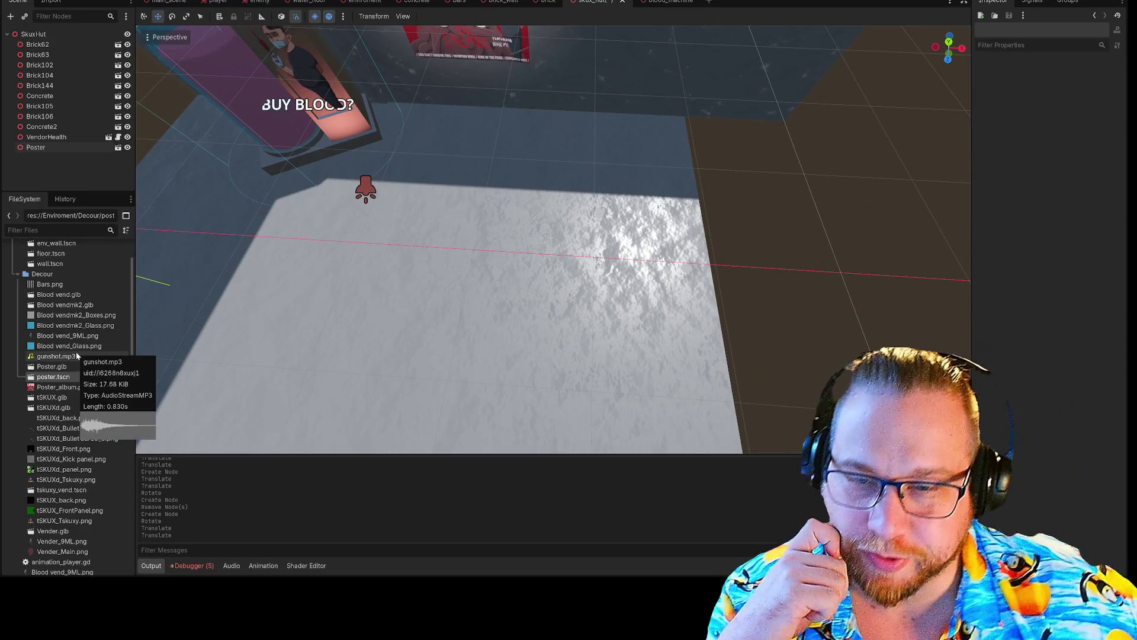
scroll(69, 341, up, 3)
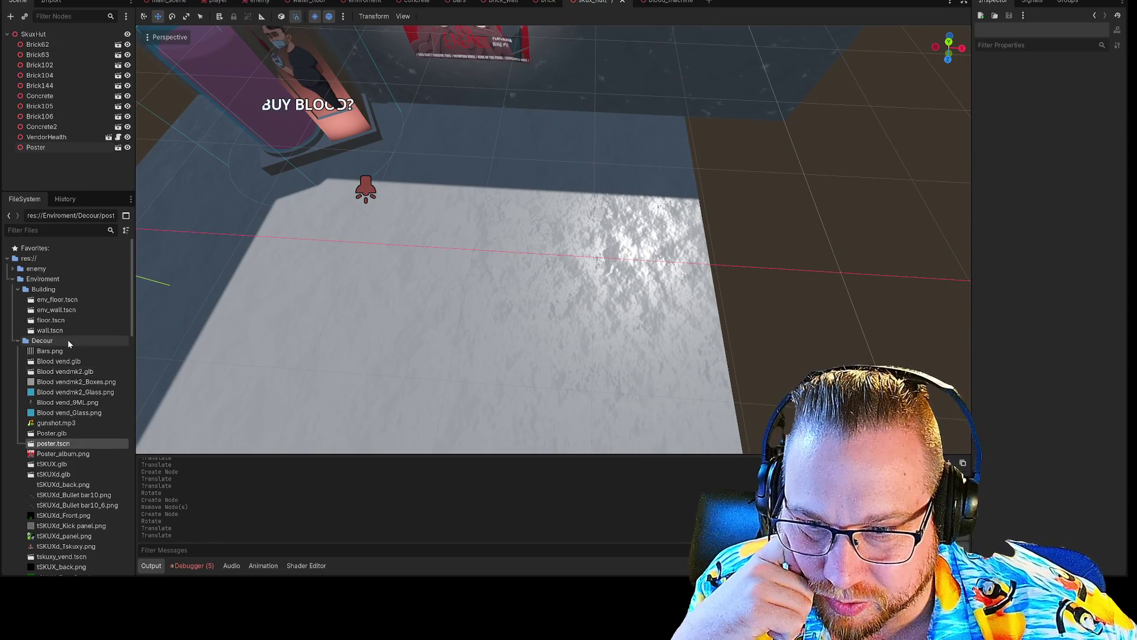
scroll(64, 334, down, 10)
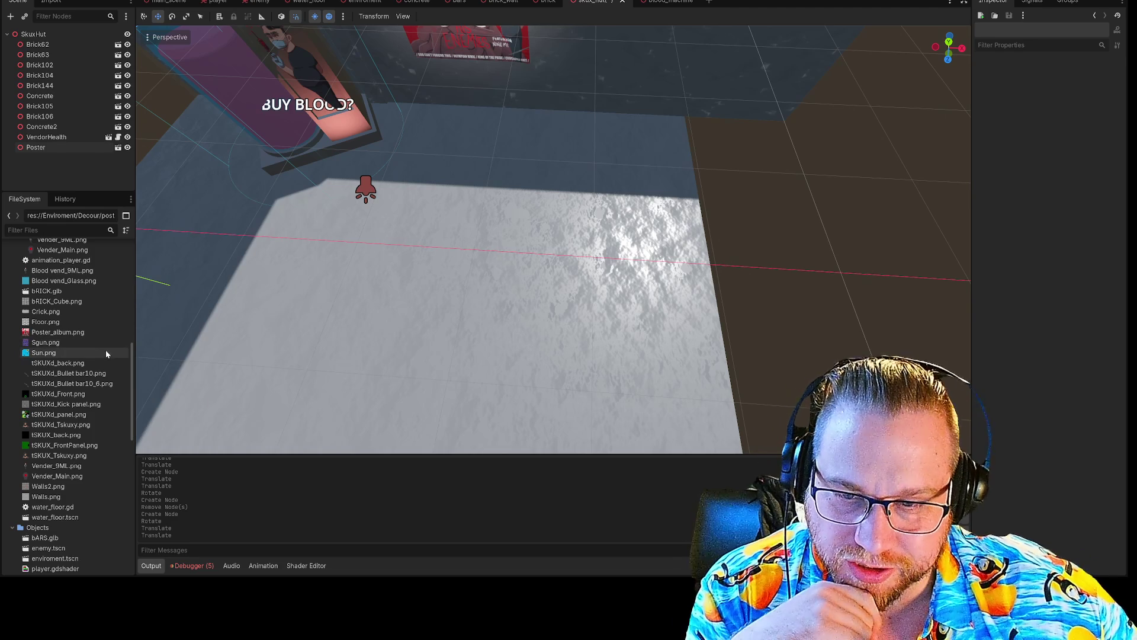
scroll(106, 354, up, 3)
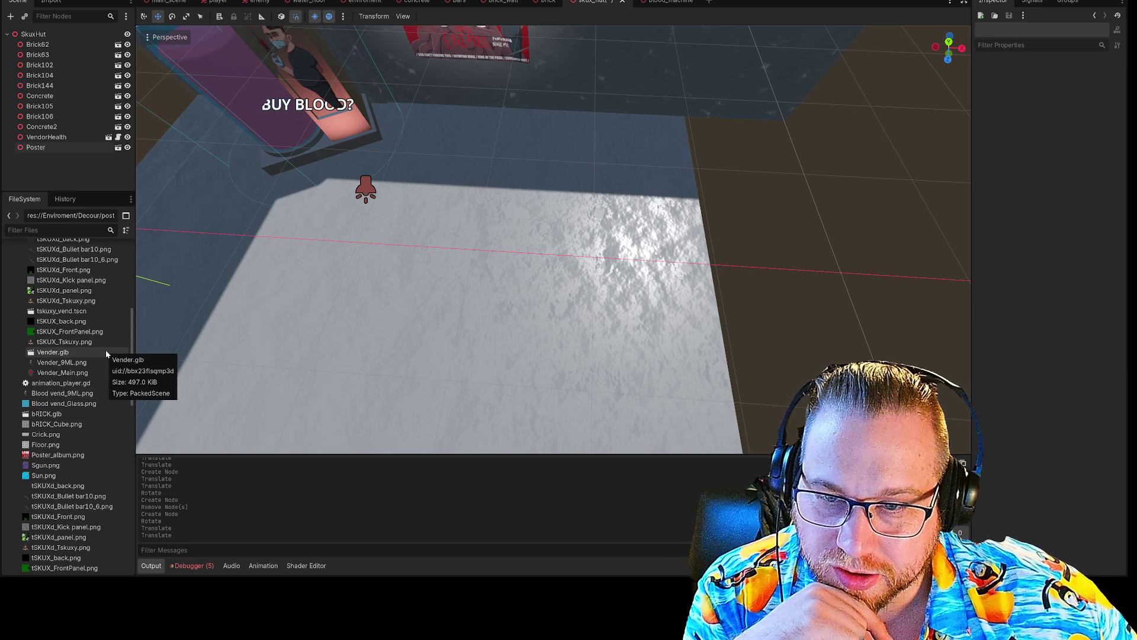
scroll(106, 353, up, 1)
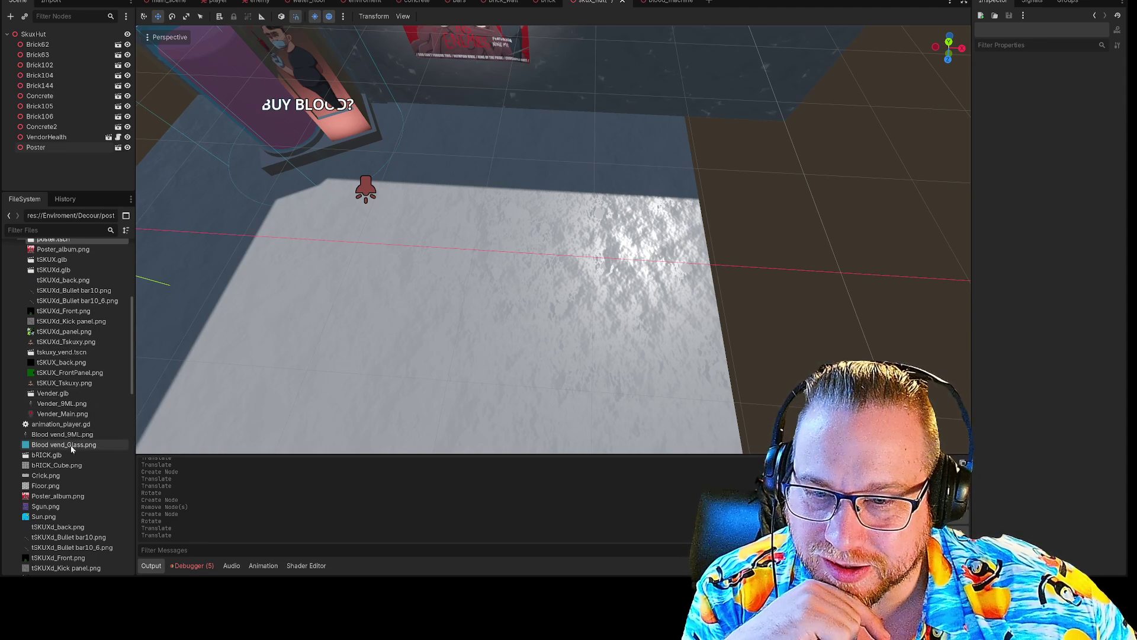
scroll(54, 344, up, 1)
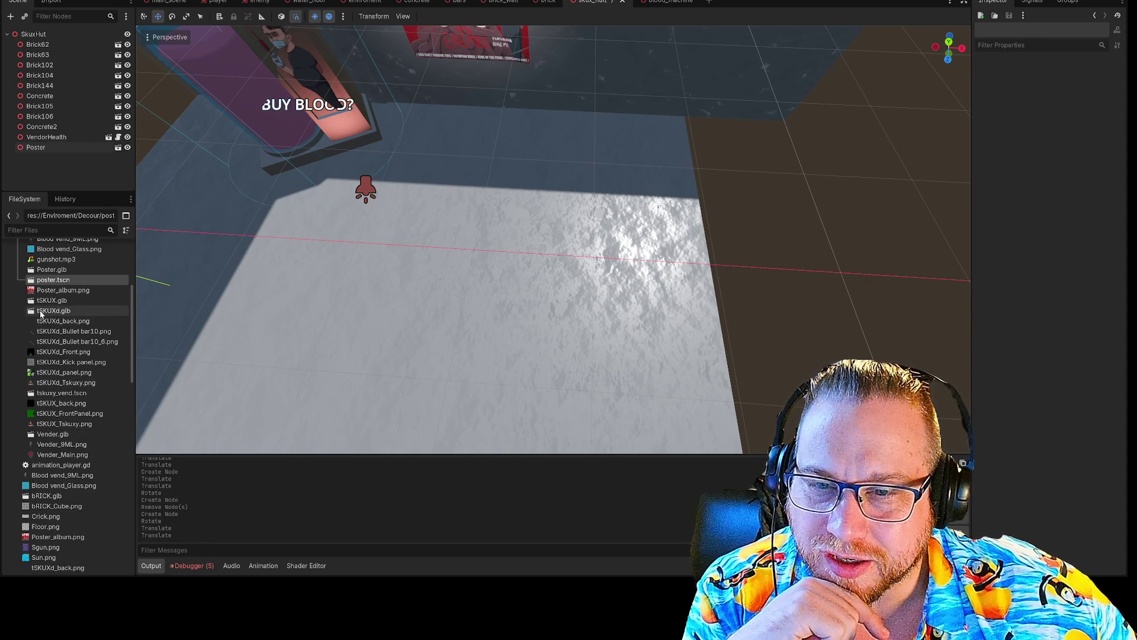
mouse_move(41, 315)
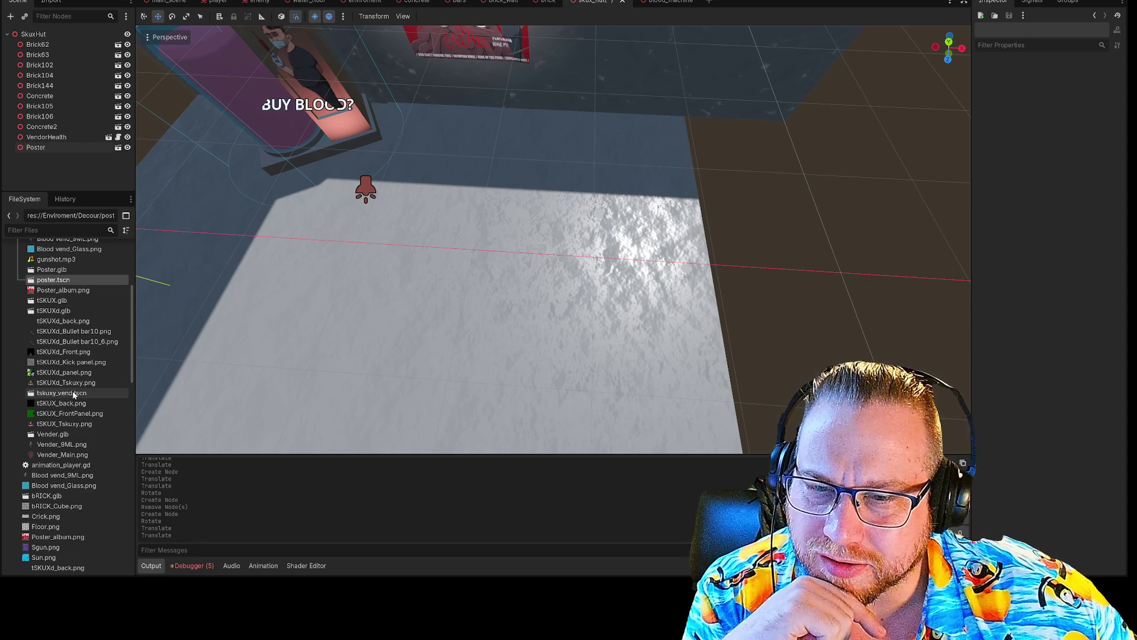
scroll(86, 391, up, 3)
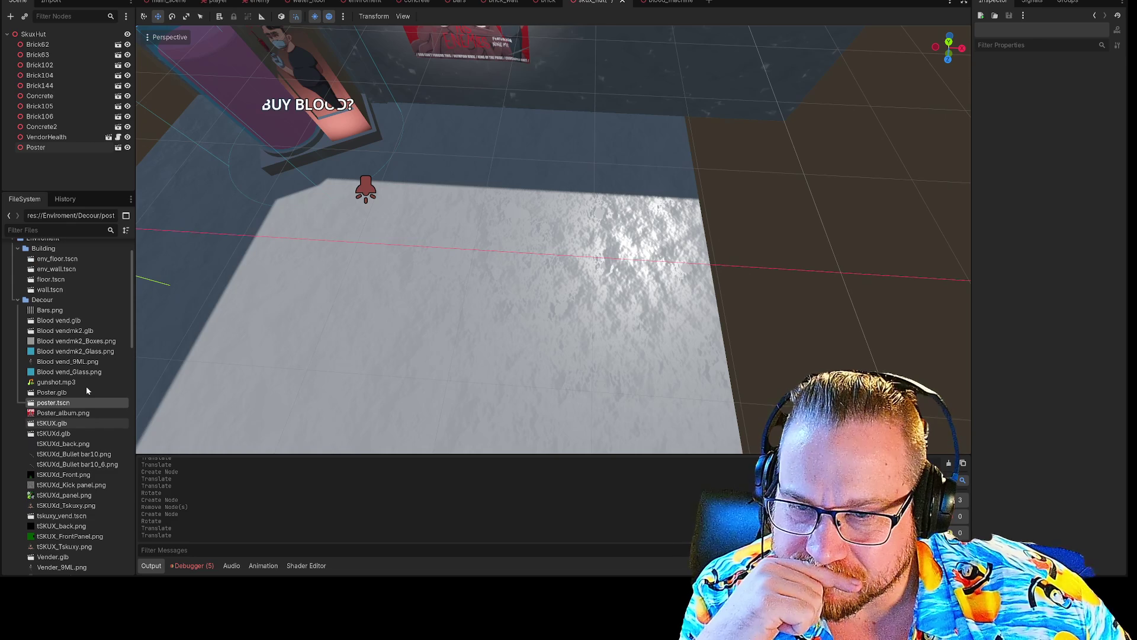
scroll(87, 387, down, 5)
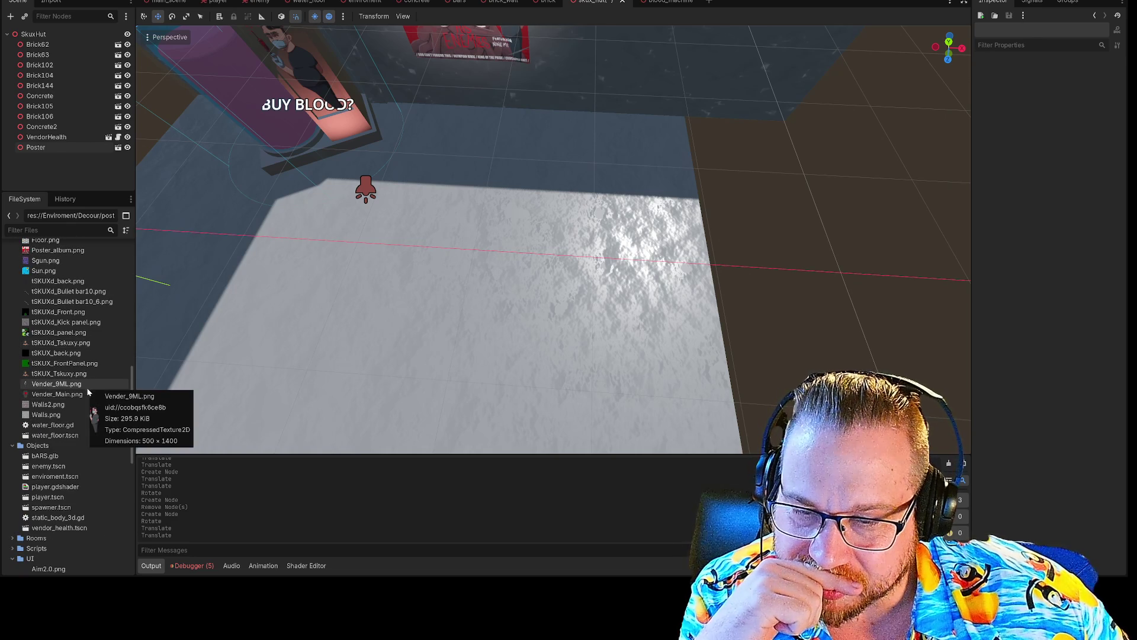
scroll(82, 523, down, 5)
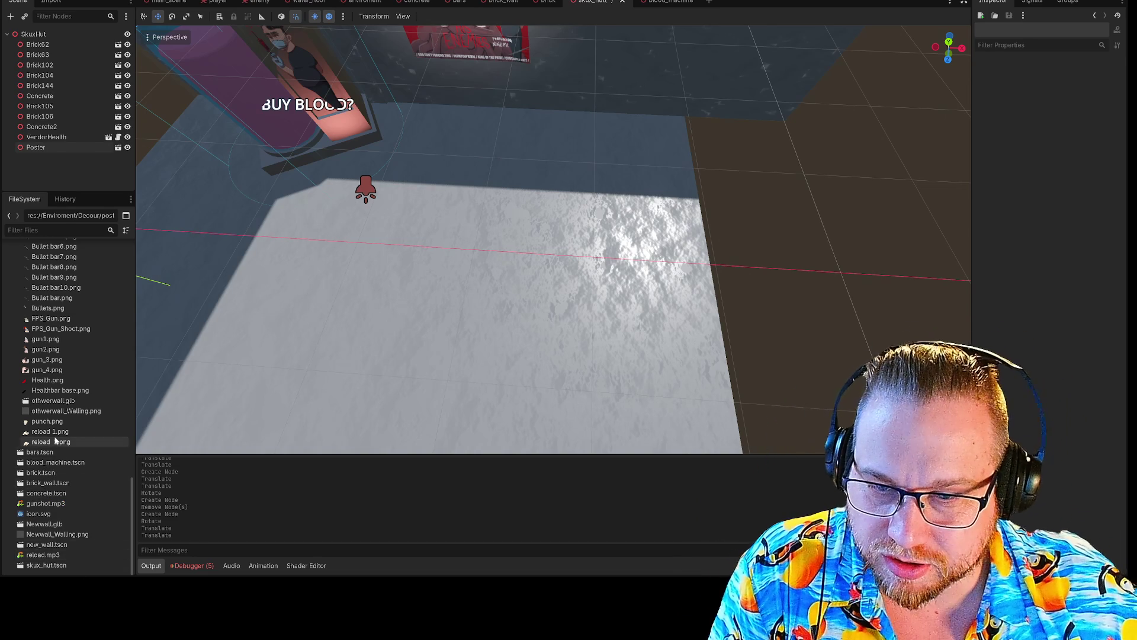
scroll(79, 374, up, 5)
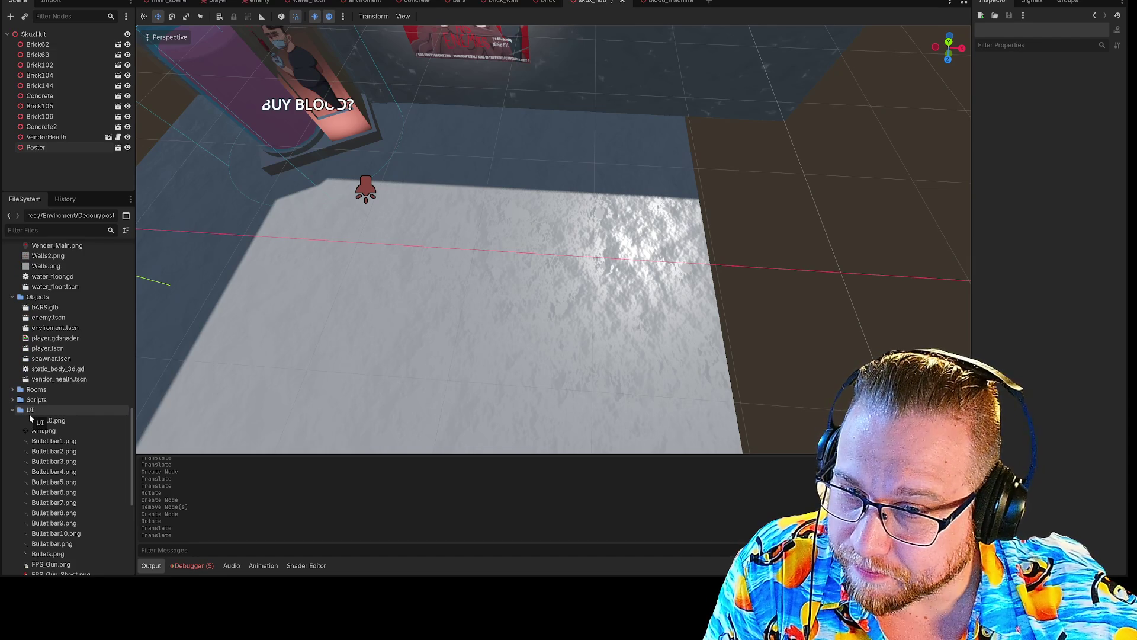
scroll(57, 402, up, 3)
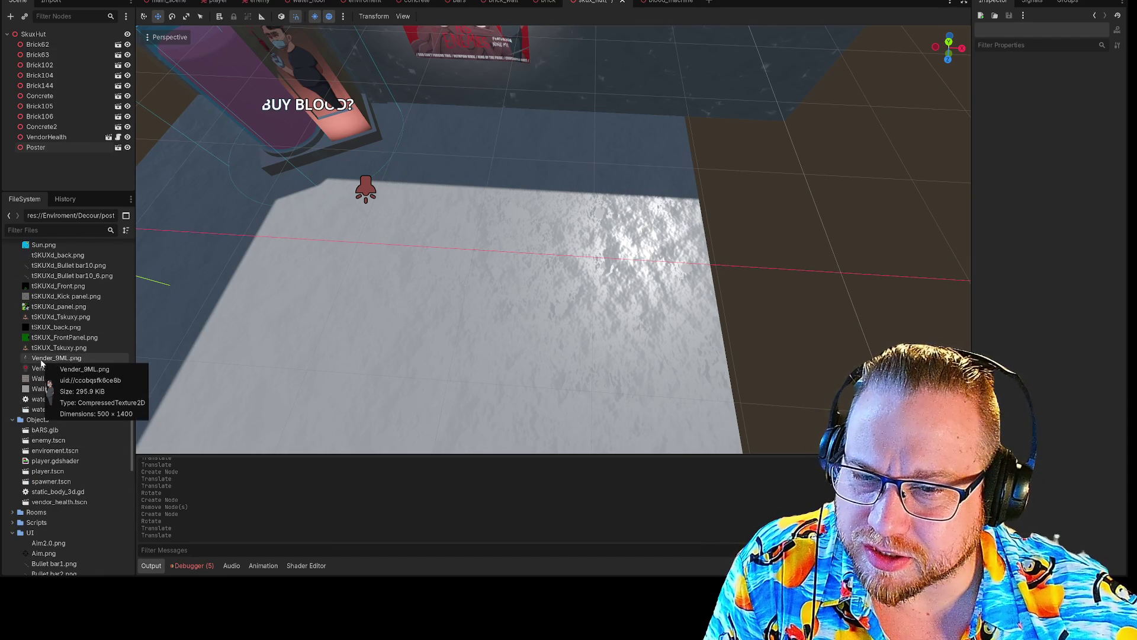
scroll(92, 385, up, 3)
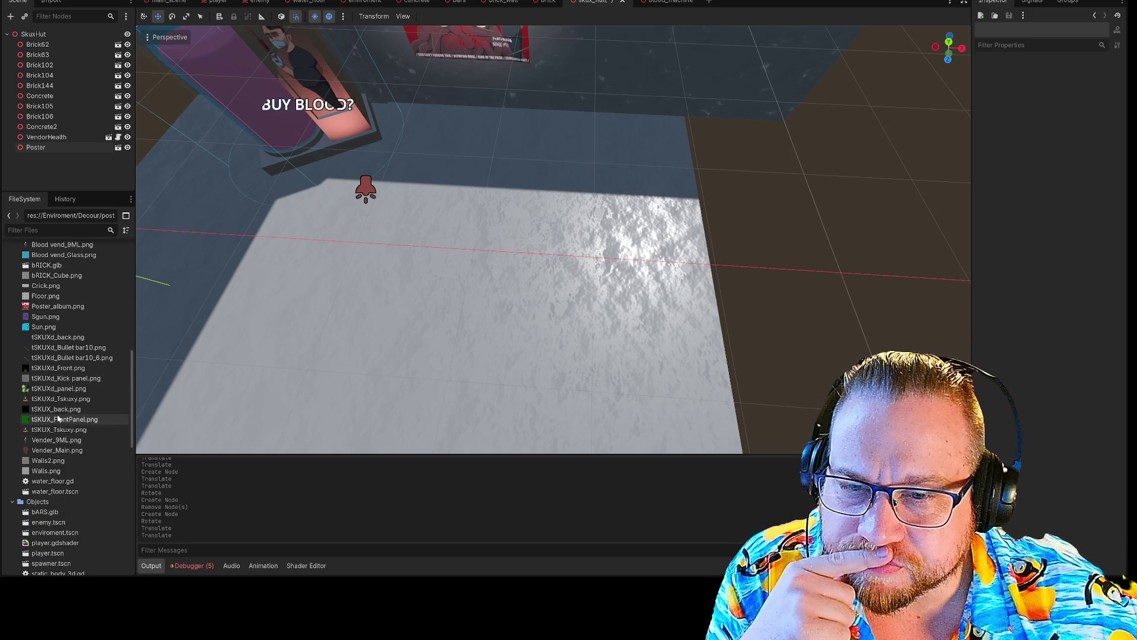
scroll(58, 418, up, 2)
scroll(44, 322, up, 2)
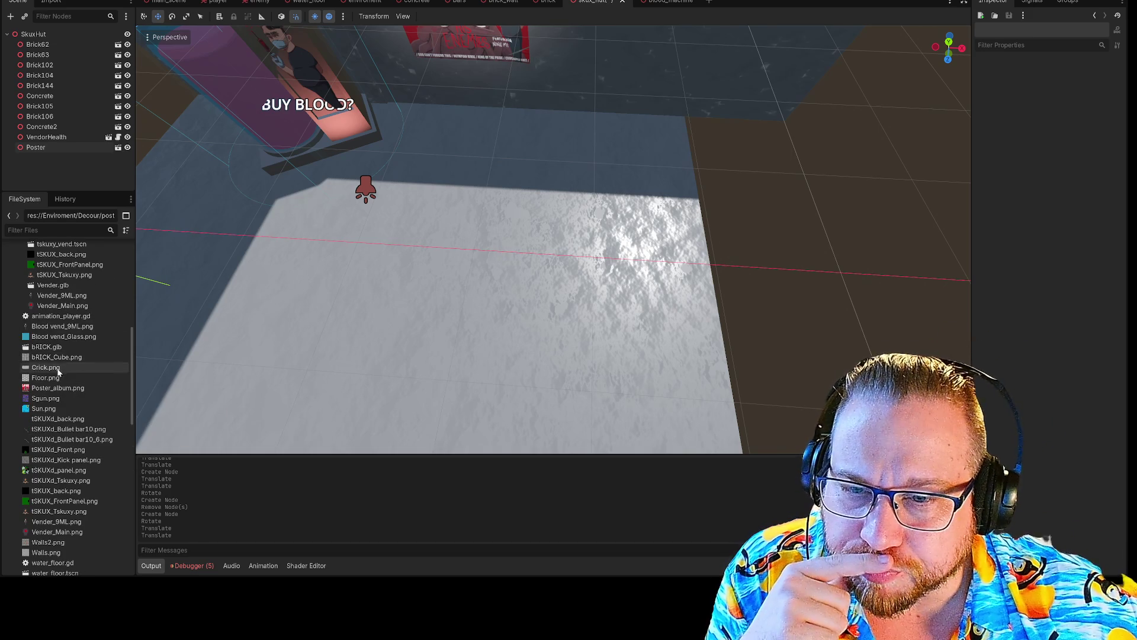
- Add bRICK.glb, undo it with Ctrl+Z, and add tskuxy_vend.tscn to the room instead
mouse_move(52, 349)
mouse_down()
mouse_move(537, 234)
mouse_move(503, 243)
mouse_up()
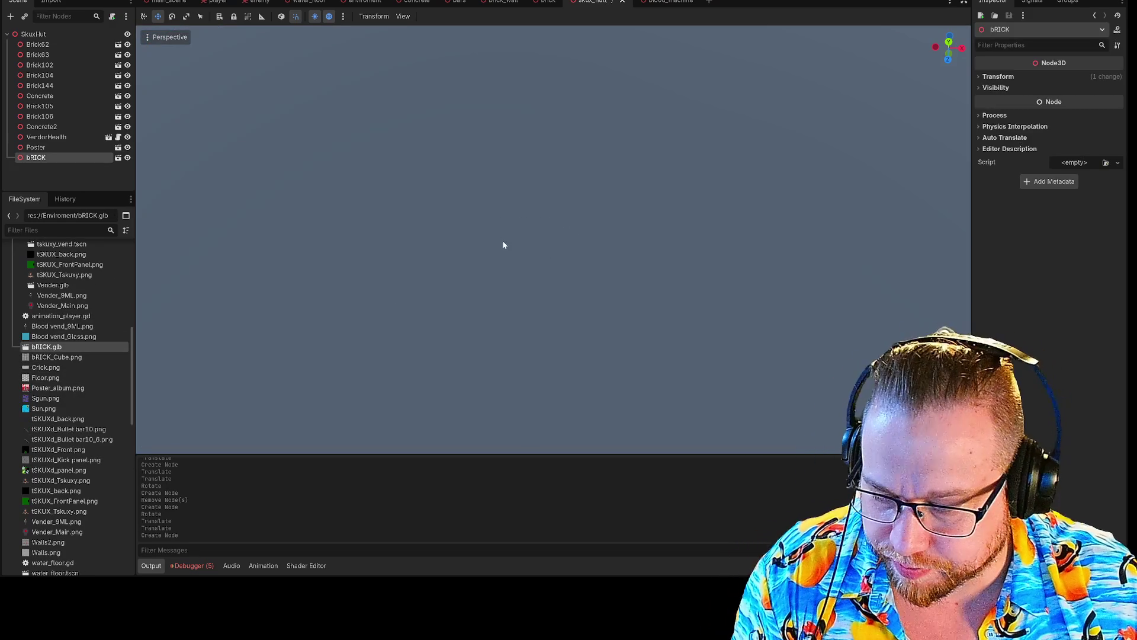
key(ctrl+z)
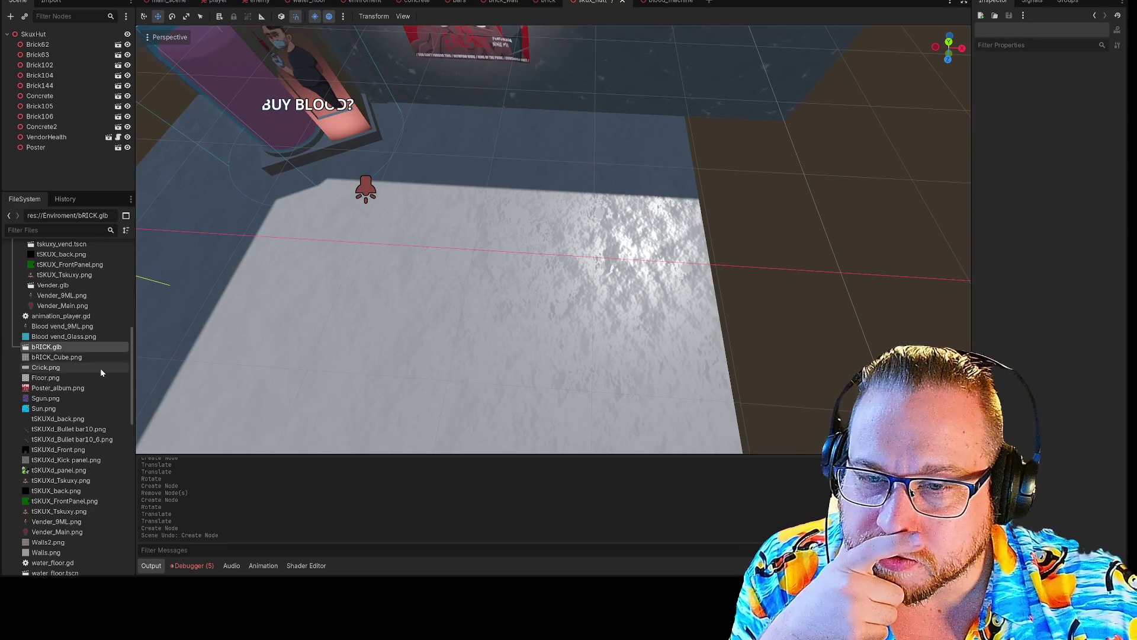
scroll(102, 370, up, 4)
mouse_move(59, 326)
mouse_down()
mouse_move(630, 183)
mouse_move(622, 207)
mouse_up()
scroll(439, 138, down, 5)
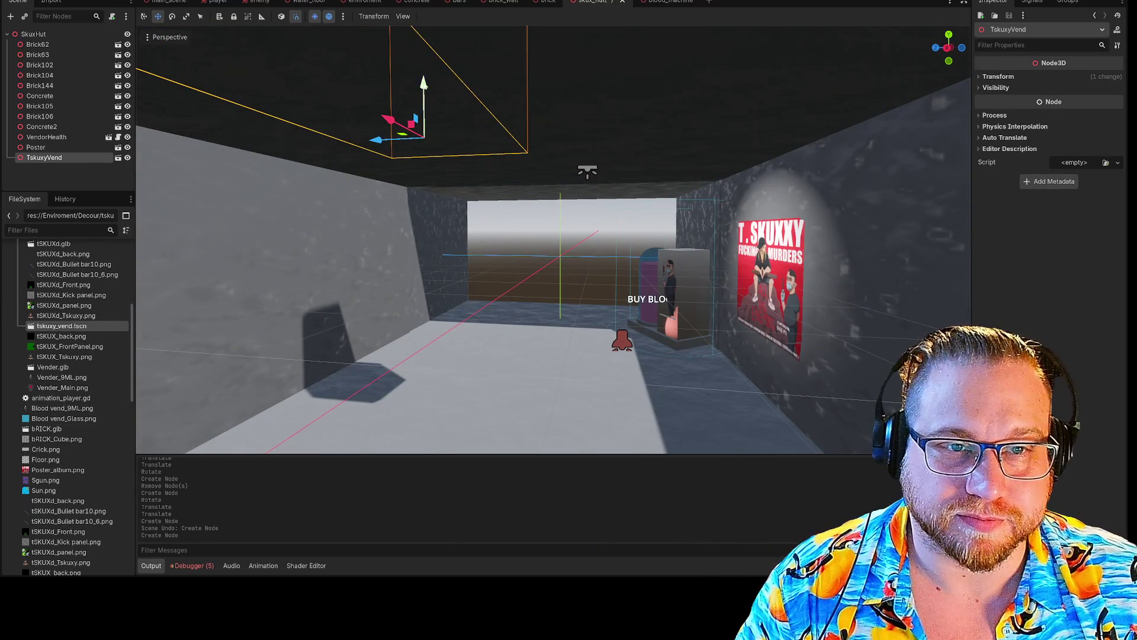
- Lower TskuxyVend to the floor, move it to the back-right corner, and turn it toward the room
drag(424, 101, 428, 447)
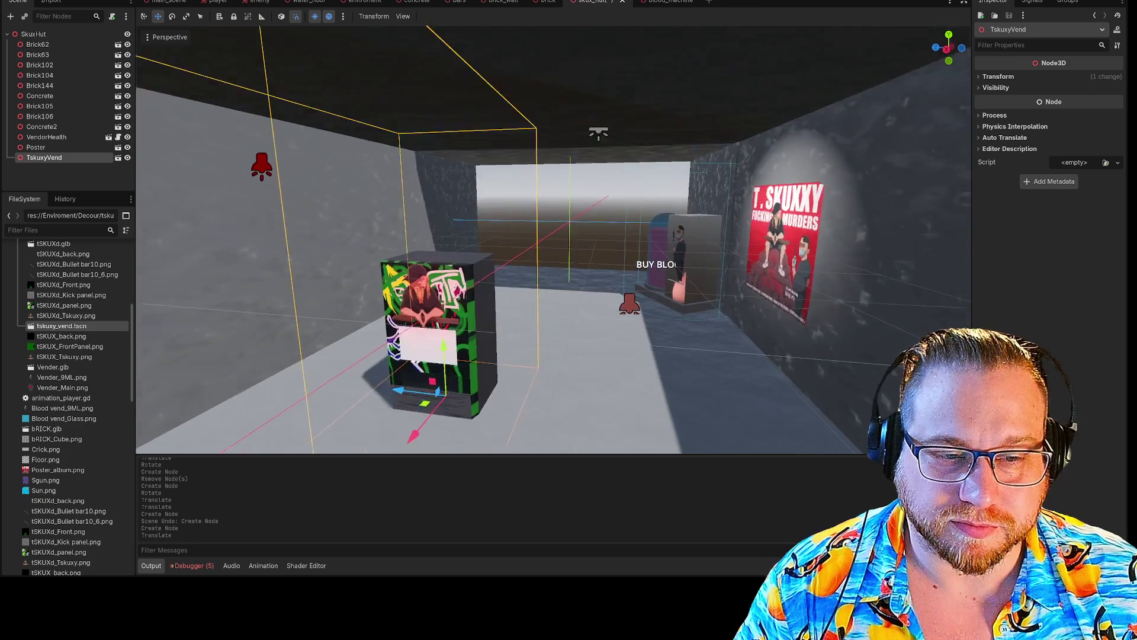
drag(568, 355, 632, 322)
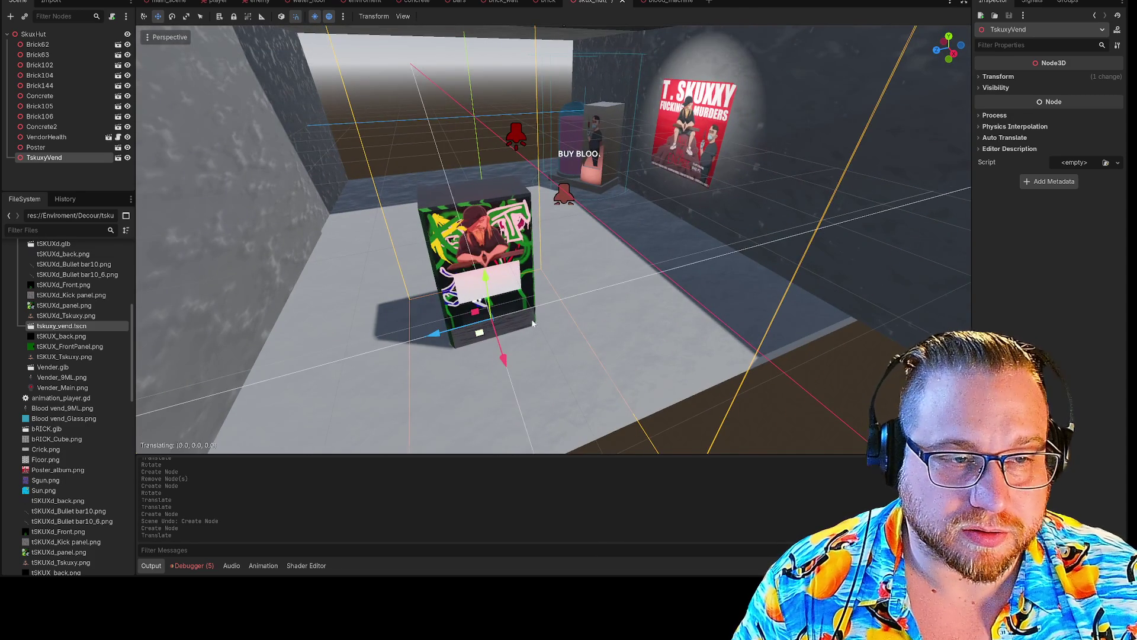
mouse_move(533, 323)
mouse_down()
mouse_move(728, 230)
mouse_move(671, 253)
mouse_up()
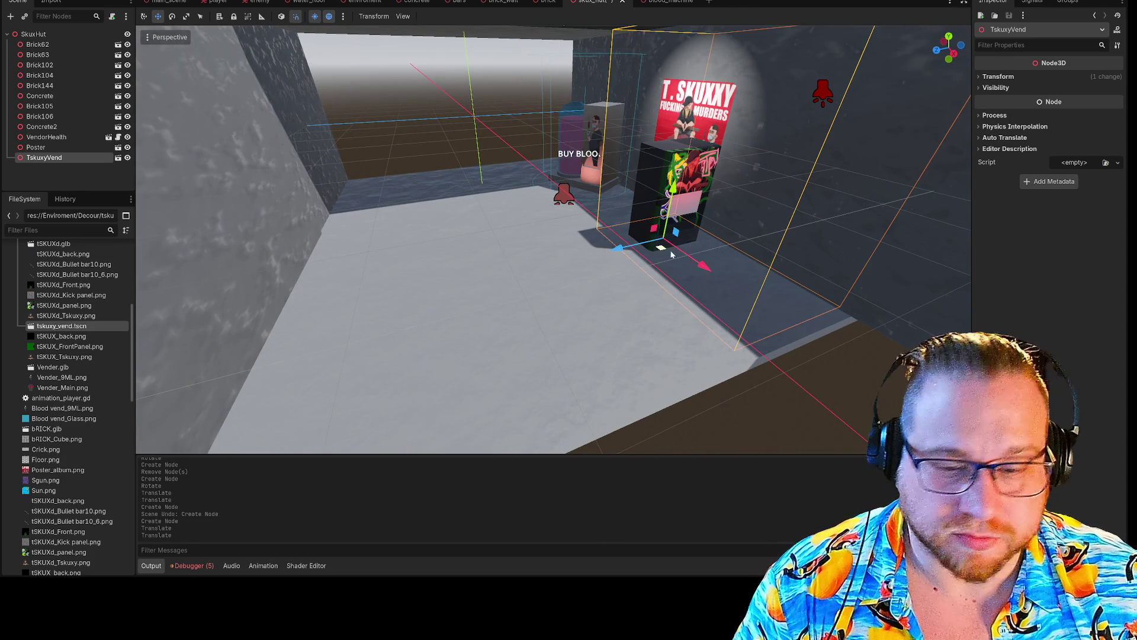
key(e)
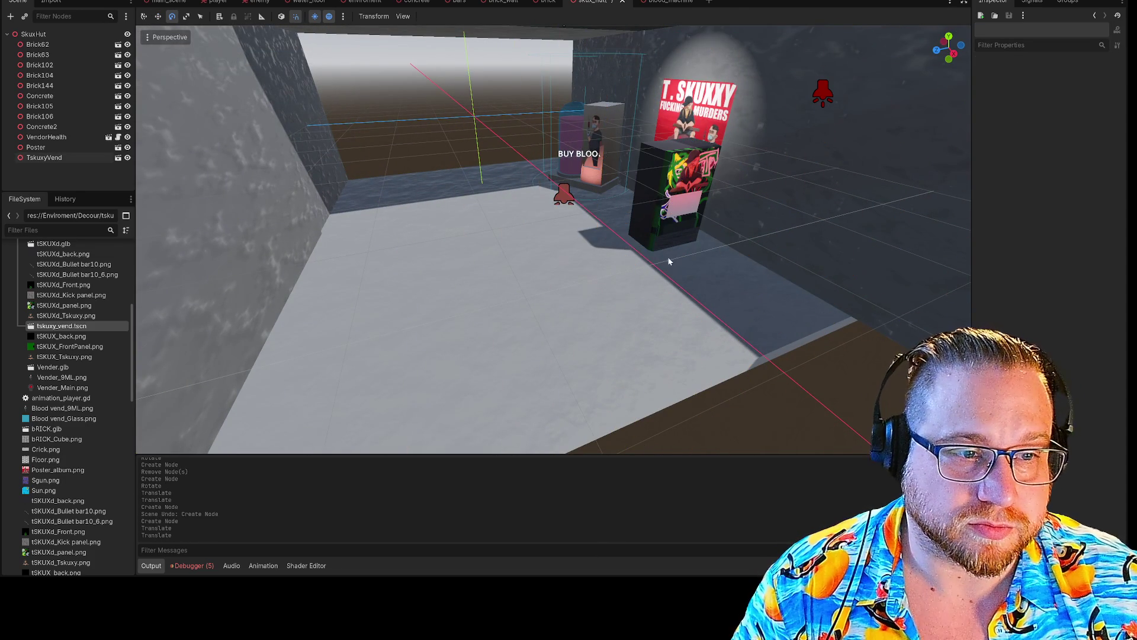
mouse_move(663, 264)
mouse_down()
mouse_move(654, 246)
mouse_move(566, 237)
mouse_move(641, 252)
mouse_up()
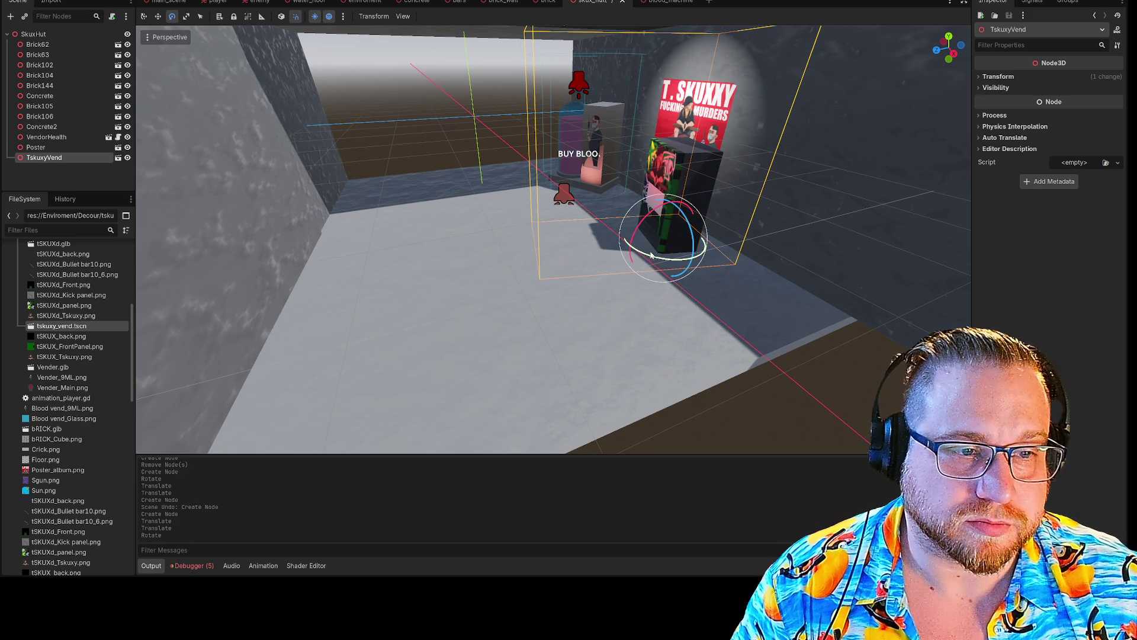
- Nudge the vending machine right and forward, then select the right-hand wall Brick105
key(w)
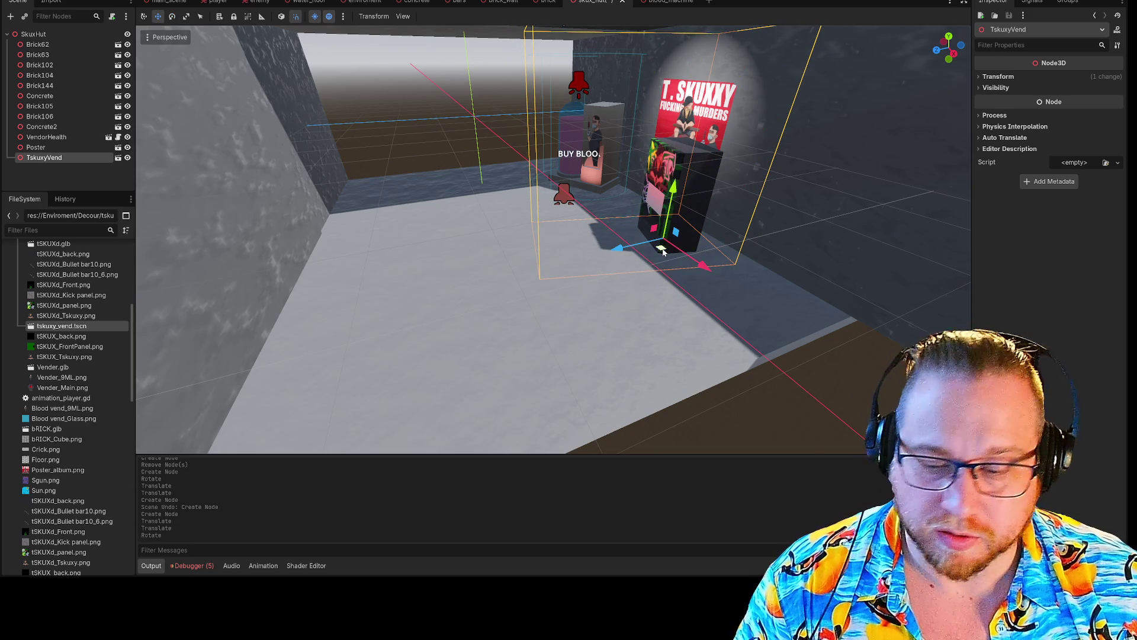
drag(663, 252, 725, 282)
click(477, 117)
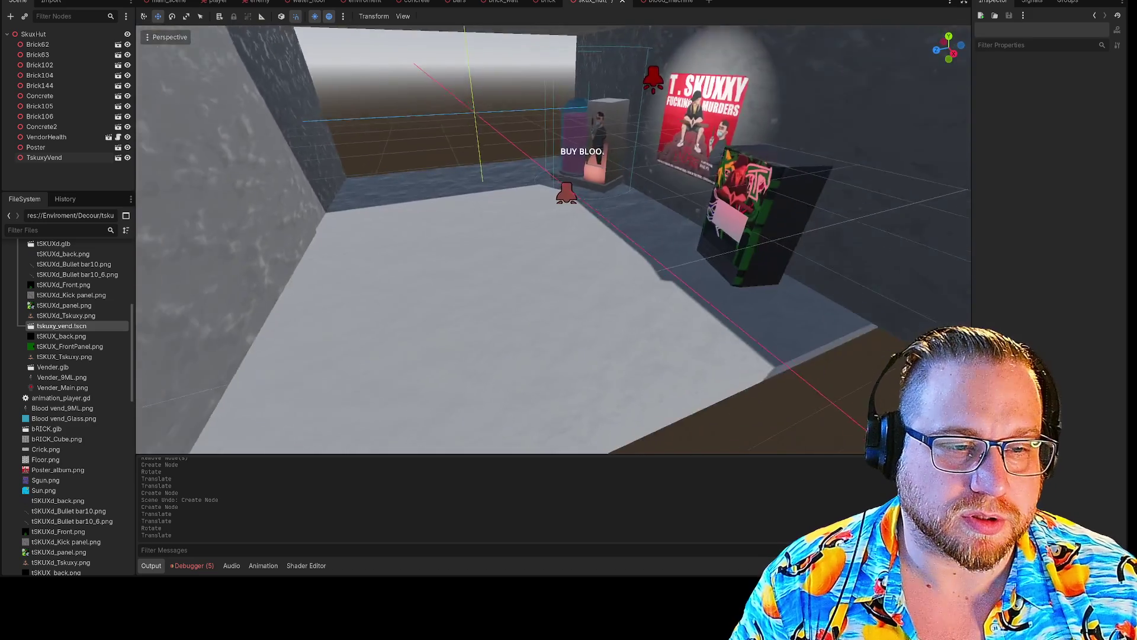
drag(783, 244, 784, 245)
click(816, 237)
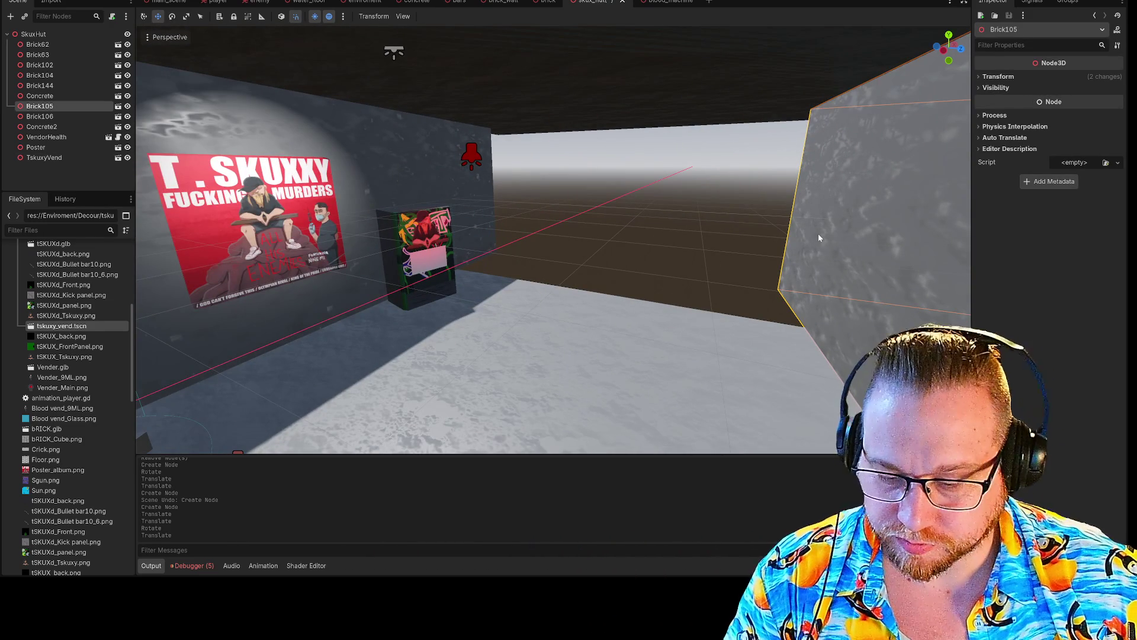
- Paste two bricks under SkuxHut and rotate Brick108 90 degrees about the vertical axis
click(37, 35)
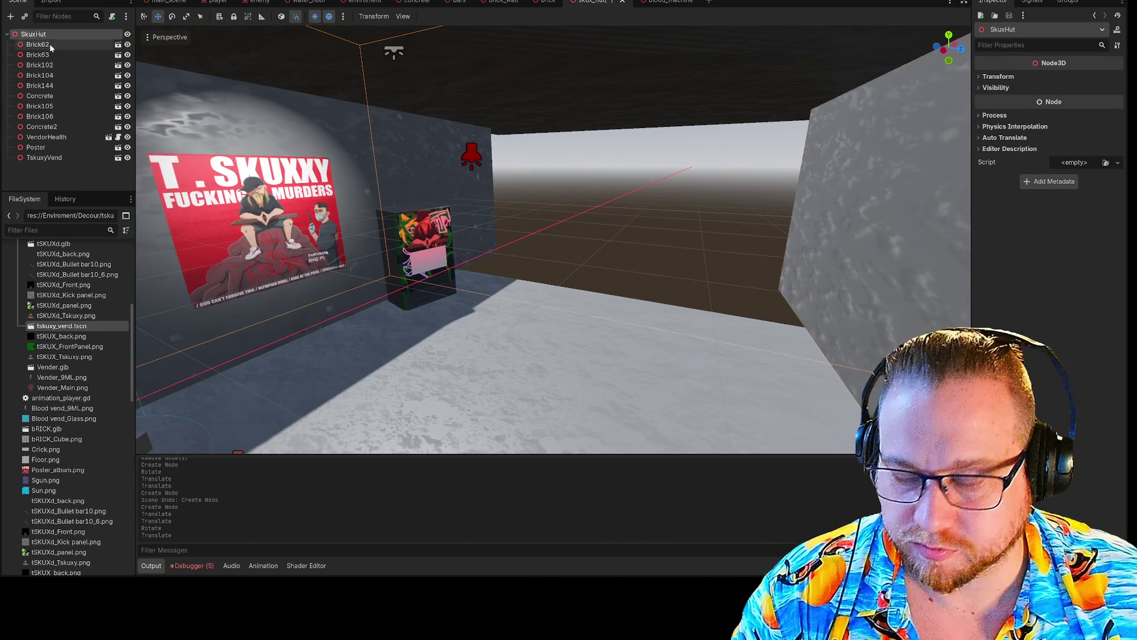
key(ctrl+v)
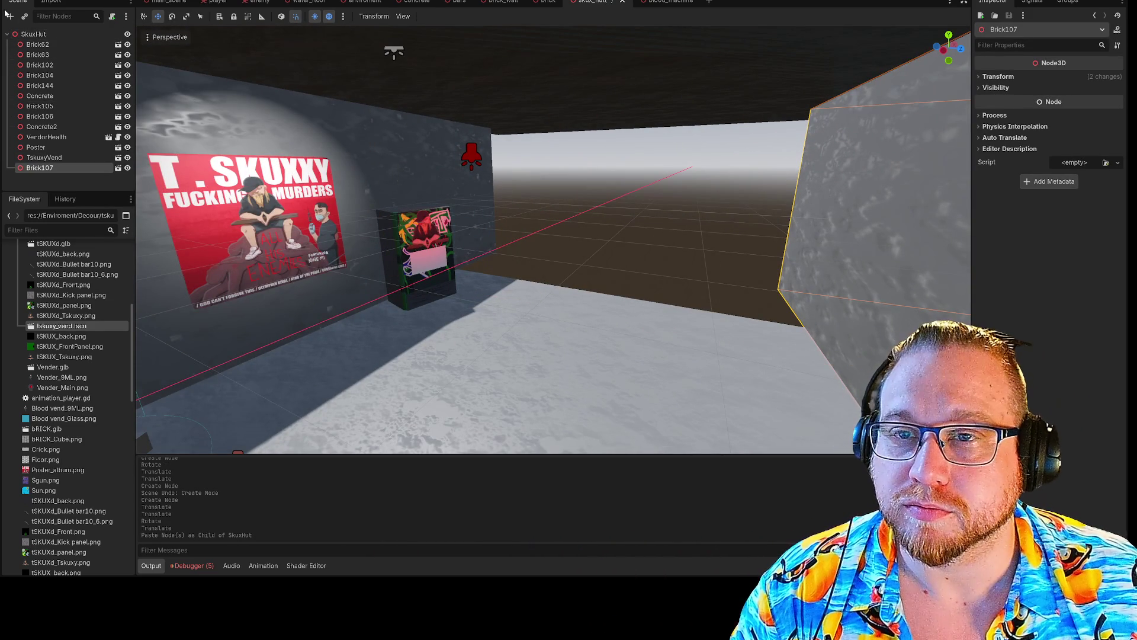
click(57, 35)
key(ctrl+v)
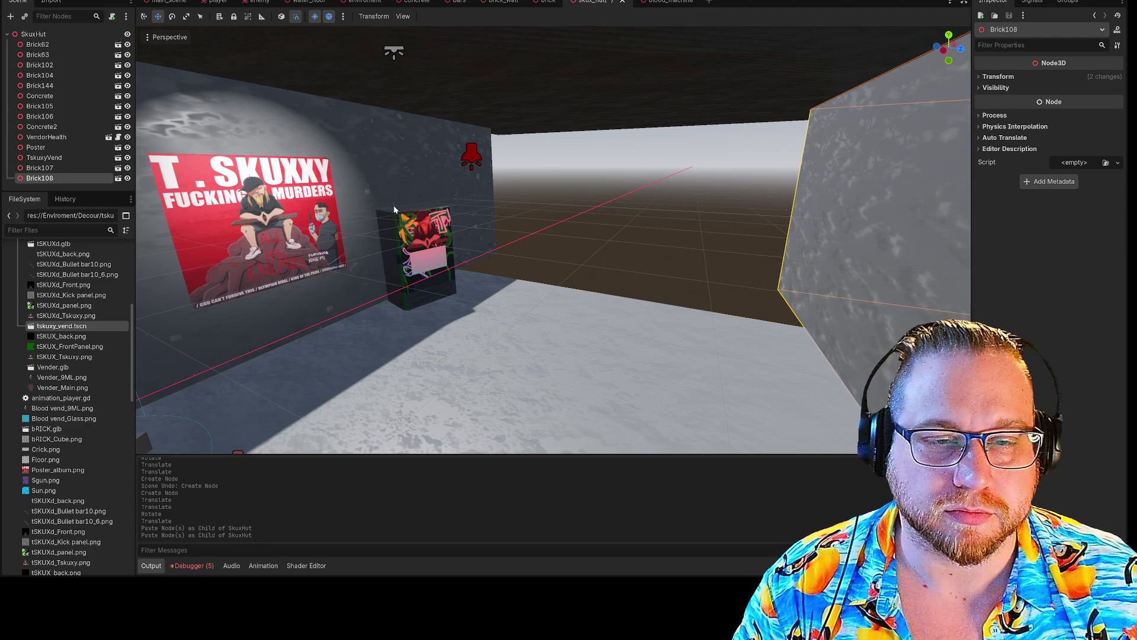
key(r)
key(f)
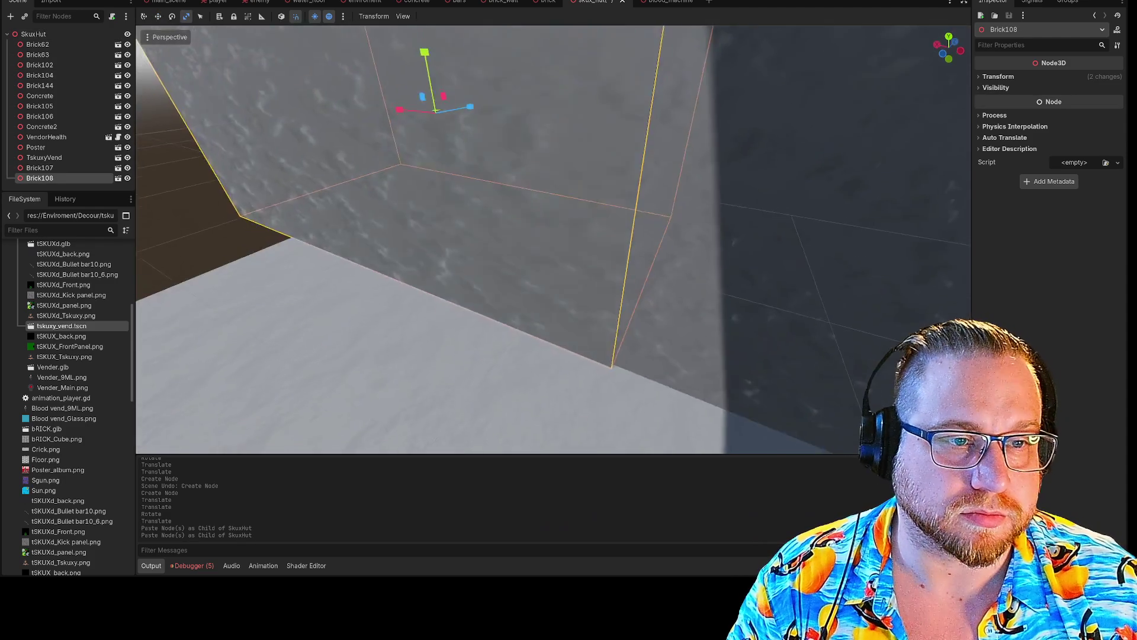
key(e)
mouse_move(529, 198)
mouse_down()
mouse_move(563, 196)
mouse_move(548, 207)
mouse_up()
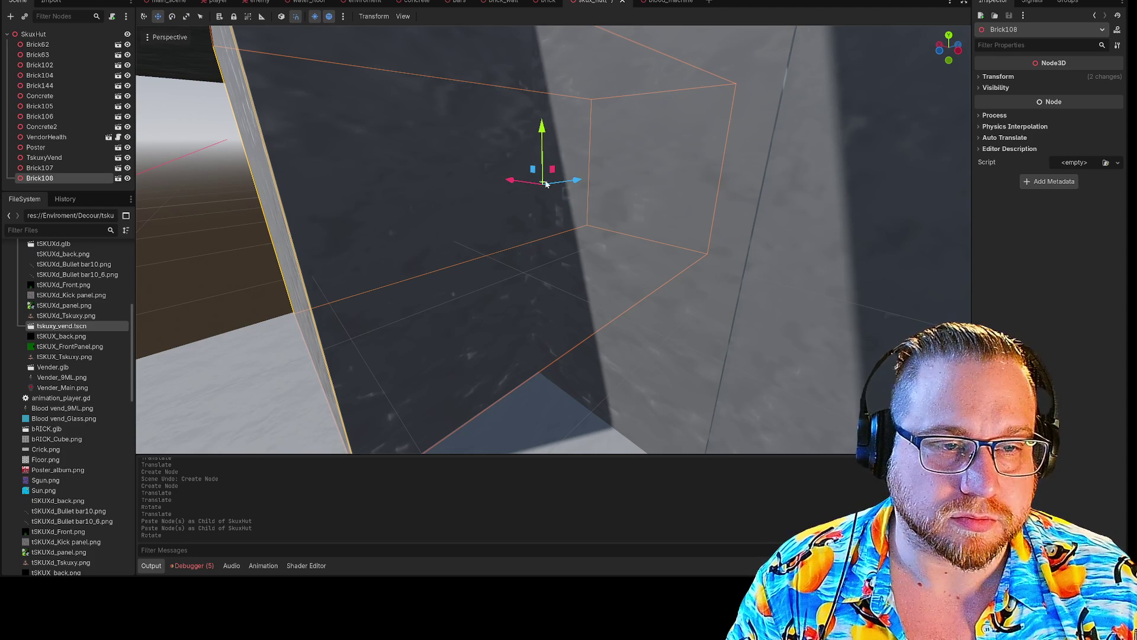
- Select Brick107 and set it into its new position
click(541, 186)
click(527, 183)
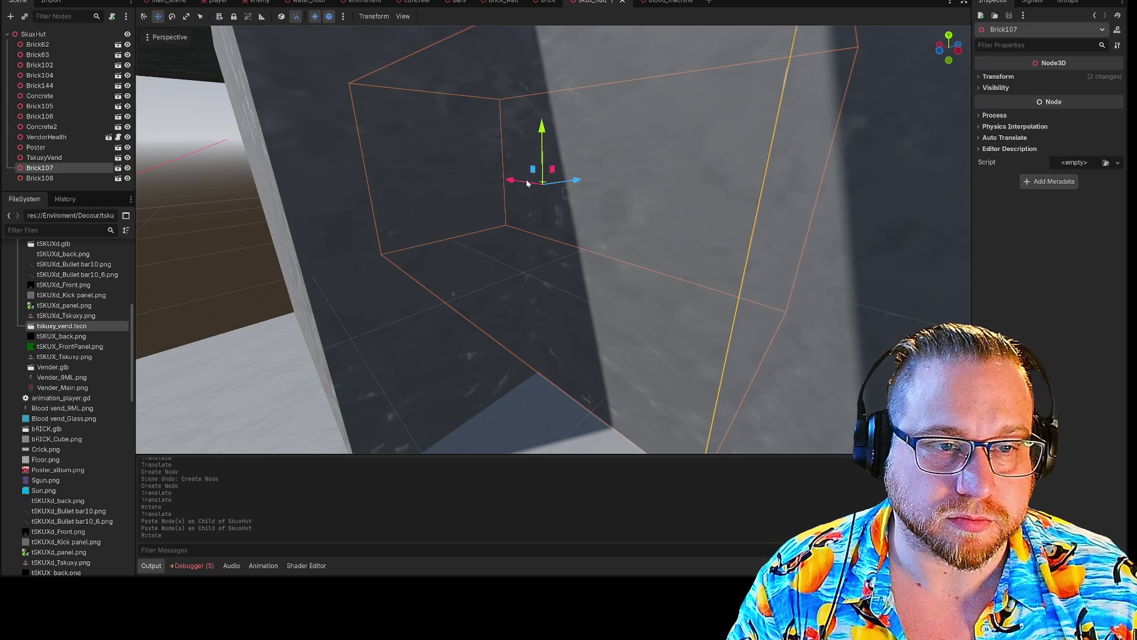
mouse_move(504, 182)
mouse_down()
mouse_move(424, 170)
mouse_move(495, 184)
mouse_up()
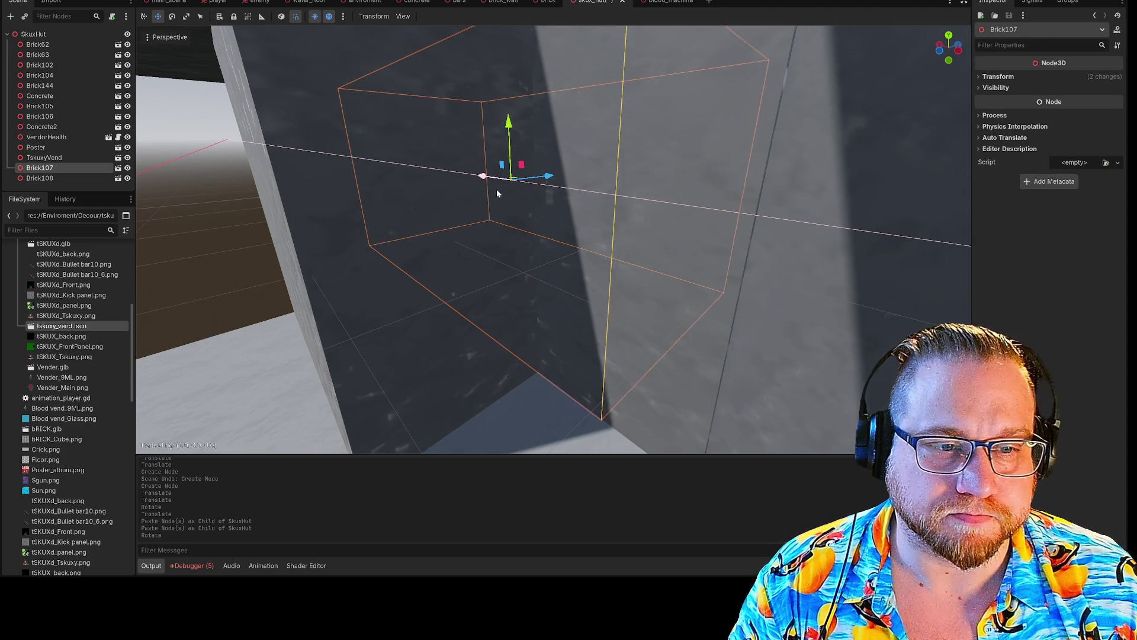
key(Escape)
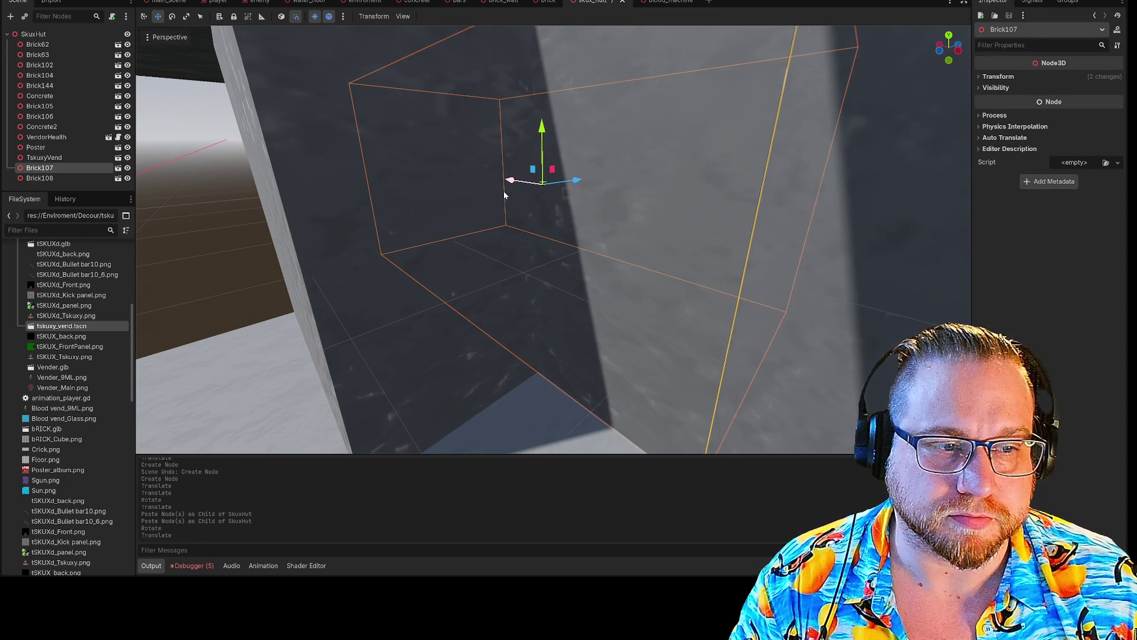
click(503, 191)
- Slide Brick108 left along X and forward to seal the room's open end
click(408, 262)
mouse_move(486, 176)
mouse_down()
mouse_move(367, 171)
mouse_move(278, 186)
mouse_up()
key(f)
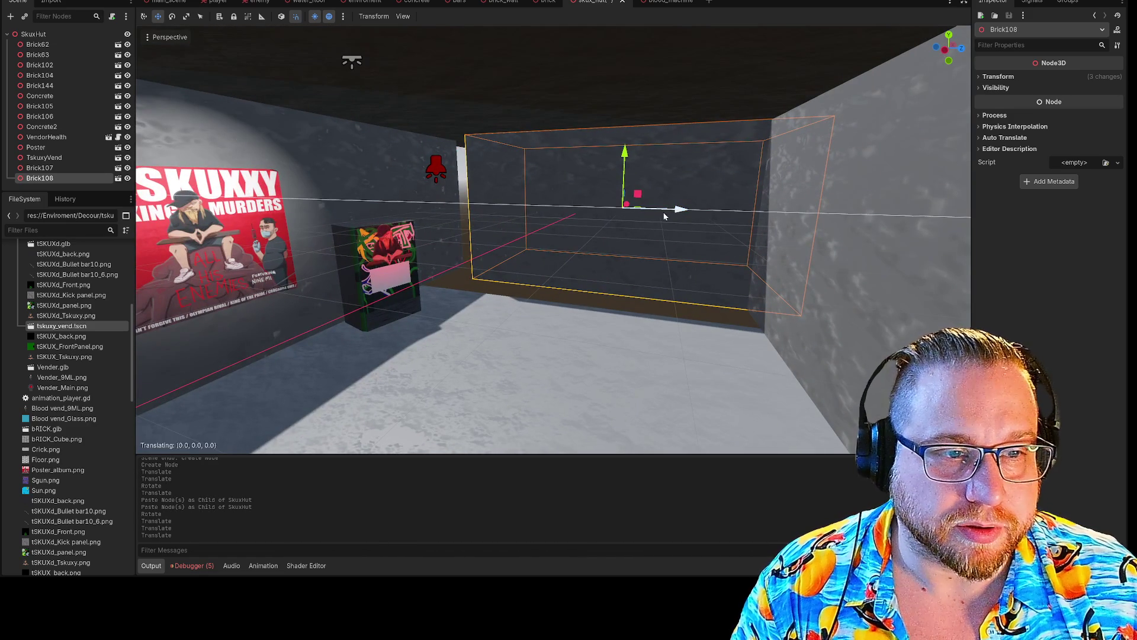
drag(664, 216, 651, 219)
key(w)
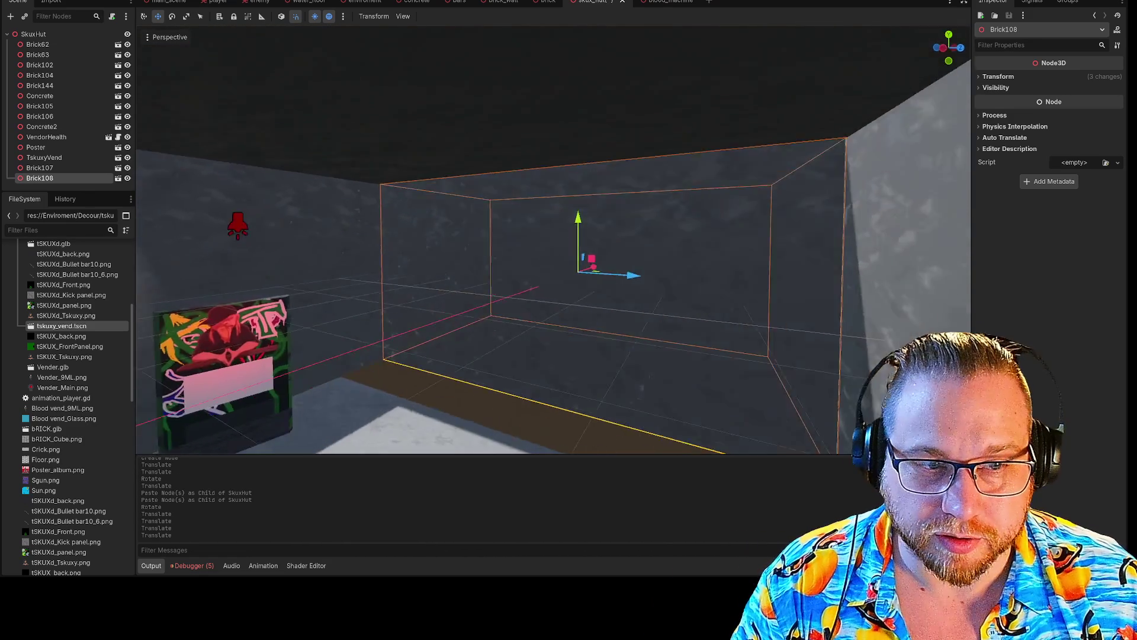
key(s)
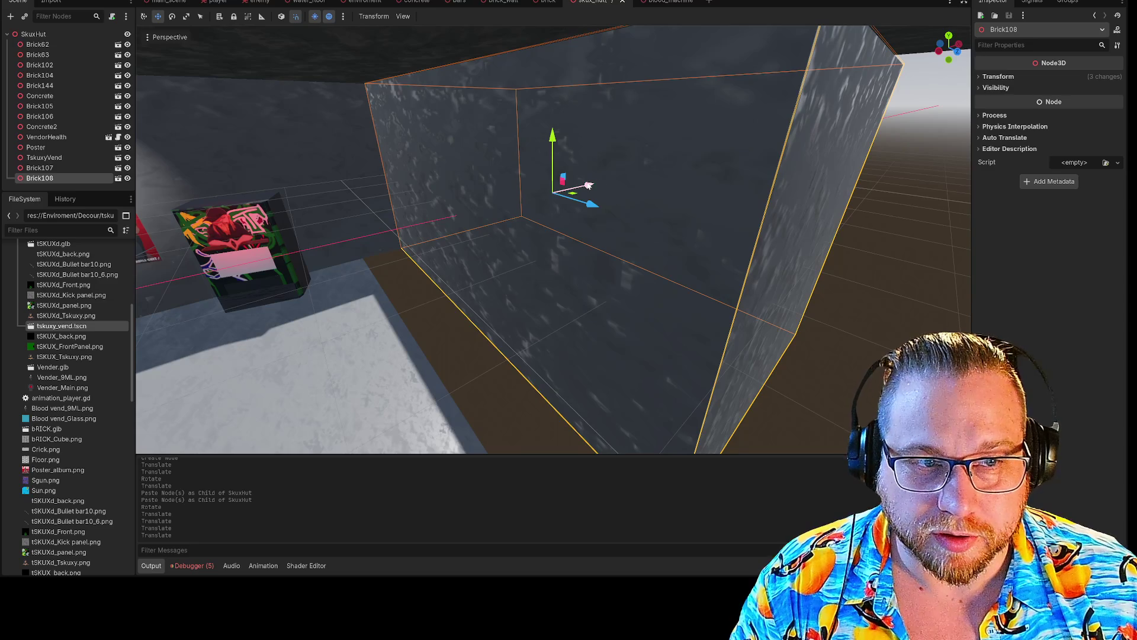
mouse_move(570, 196)
mouse_down()
mouse_move(521, 195)
mouse_move(533, 216)
mouse_move(524, 195)
mouse_up()
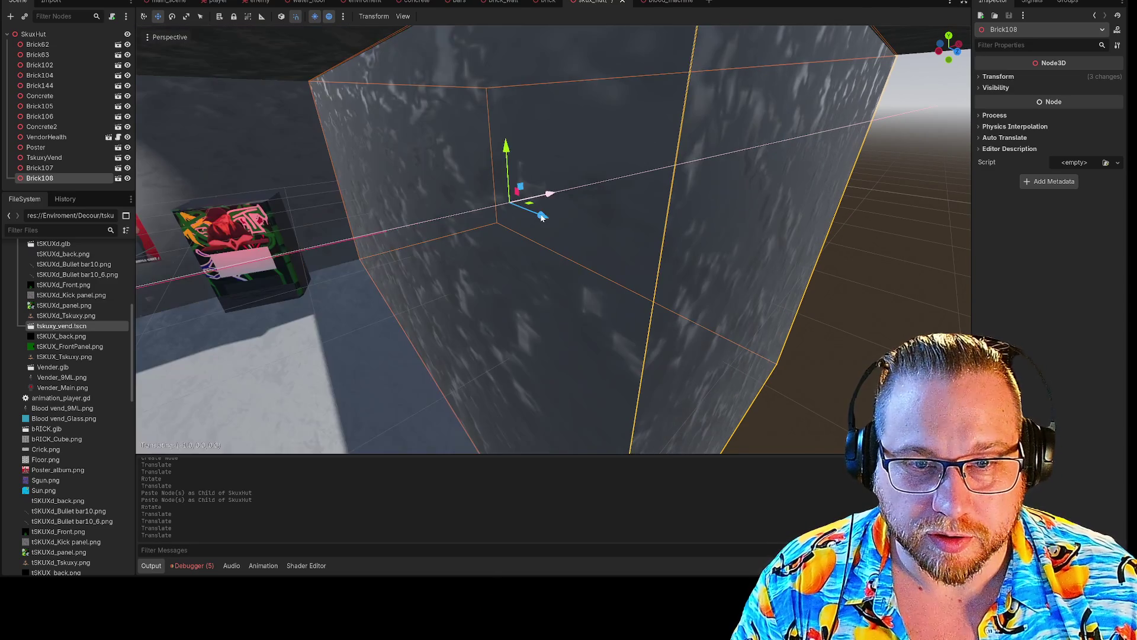
- Fly around the room to check the newly closed walls
key(s)
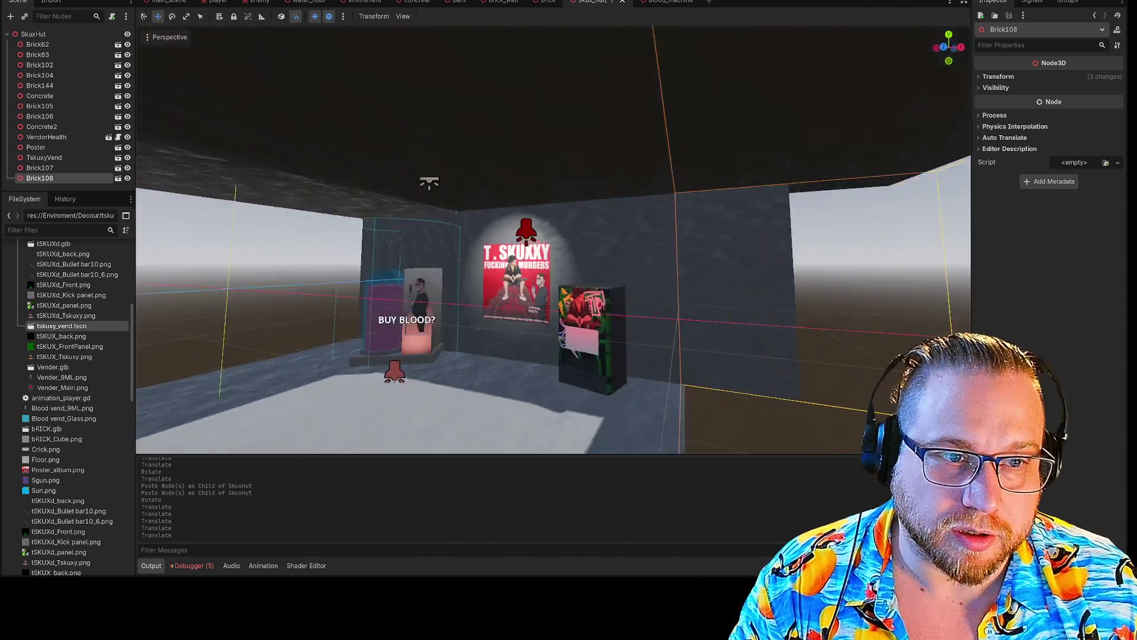
key(w)
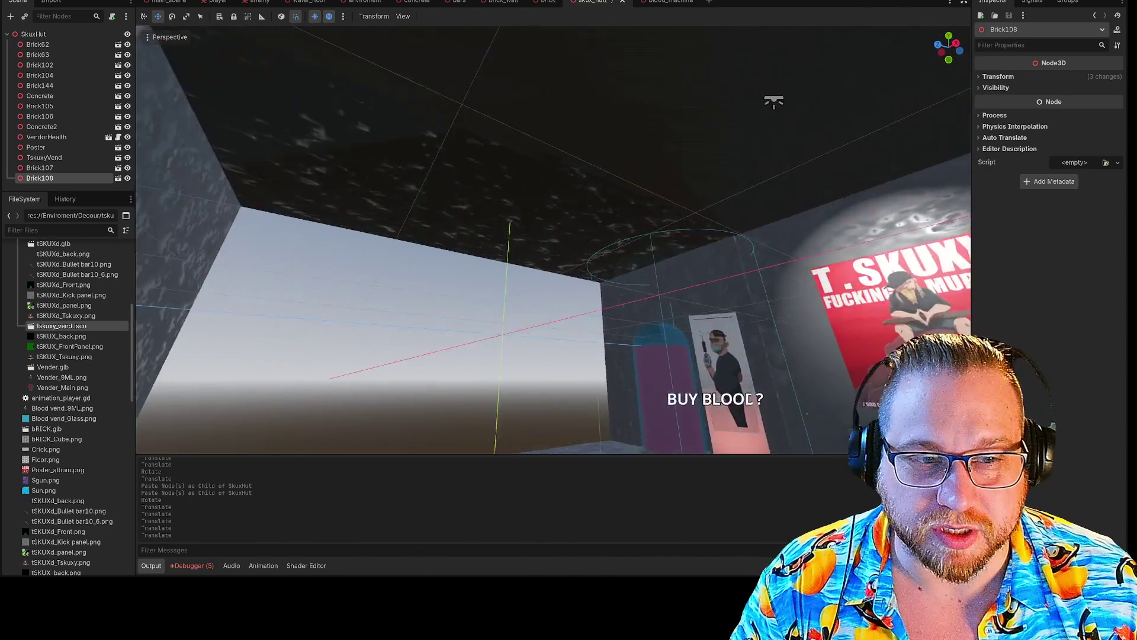
key(a)
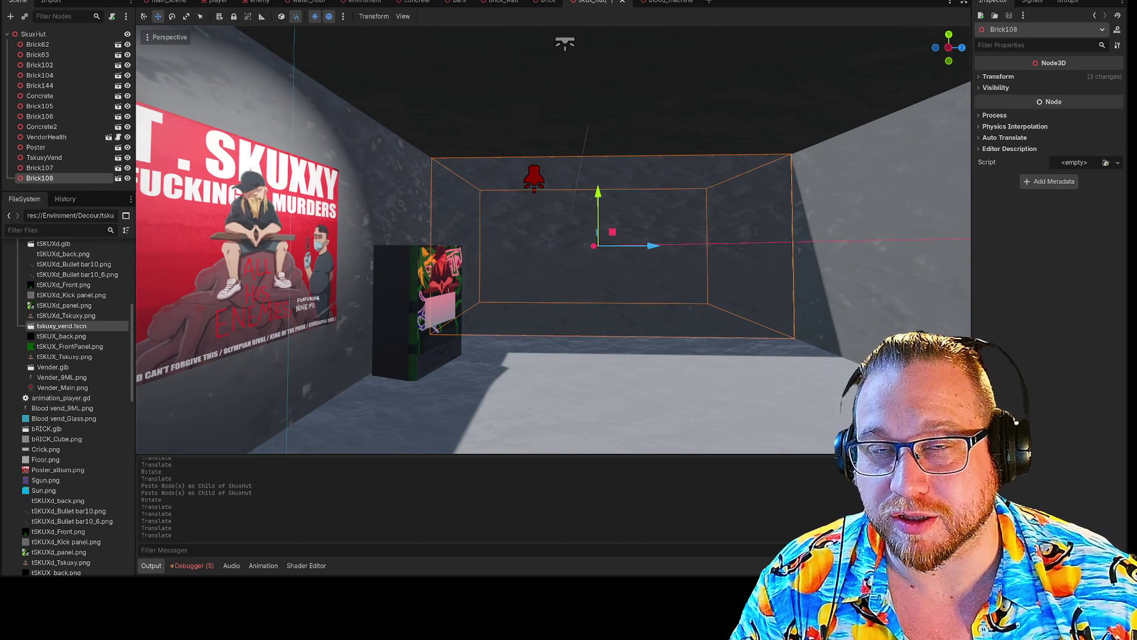
key(s)
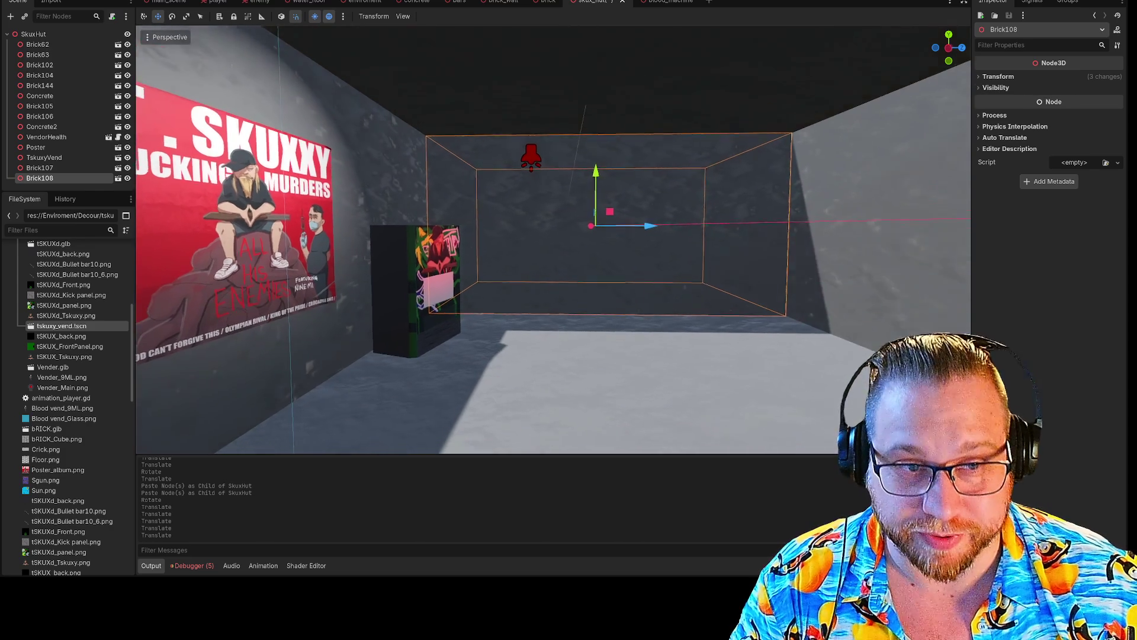
key(a)
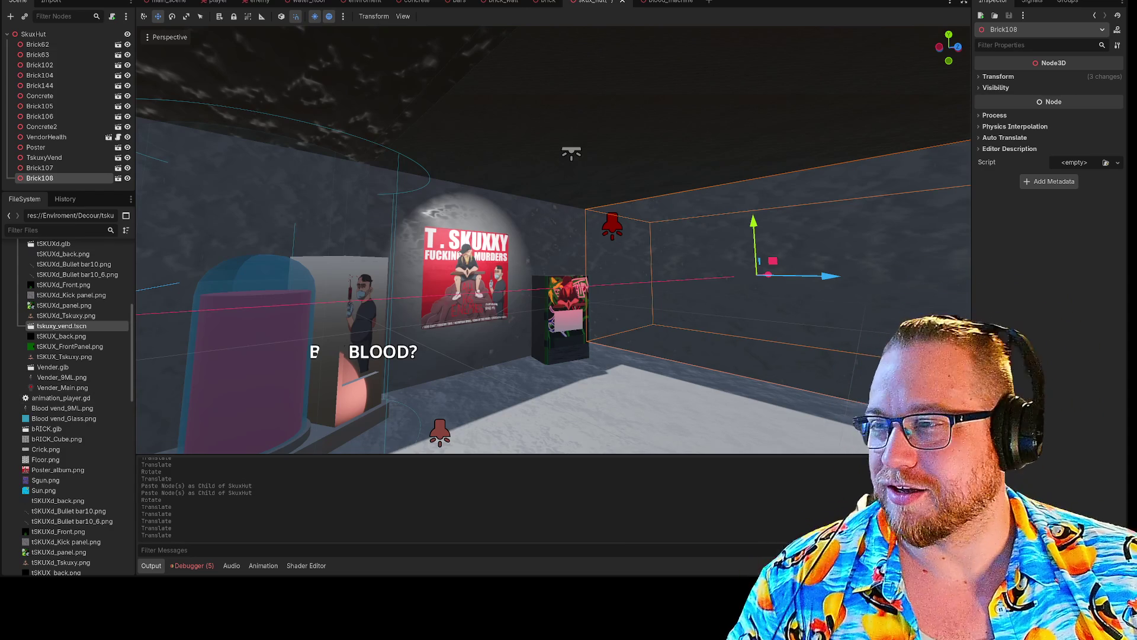
mouse_move(166, 161)
mouse_down()
mouse_move(166, 106)
mouse_move(195, 113)
mouse_move(237, 136)
mouse_move(236, 178)
mouse_move(254, 195)
mouse_move(225, 196)
mouse_move(296, 171)
mouse_move(272, 189)
mouse_up()
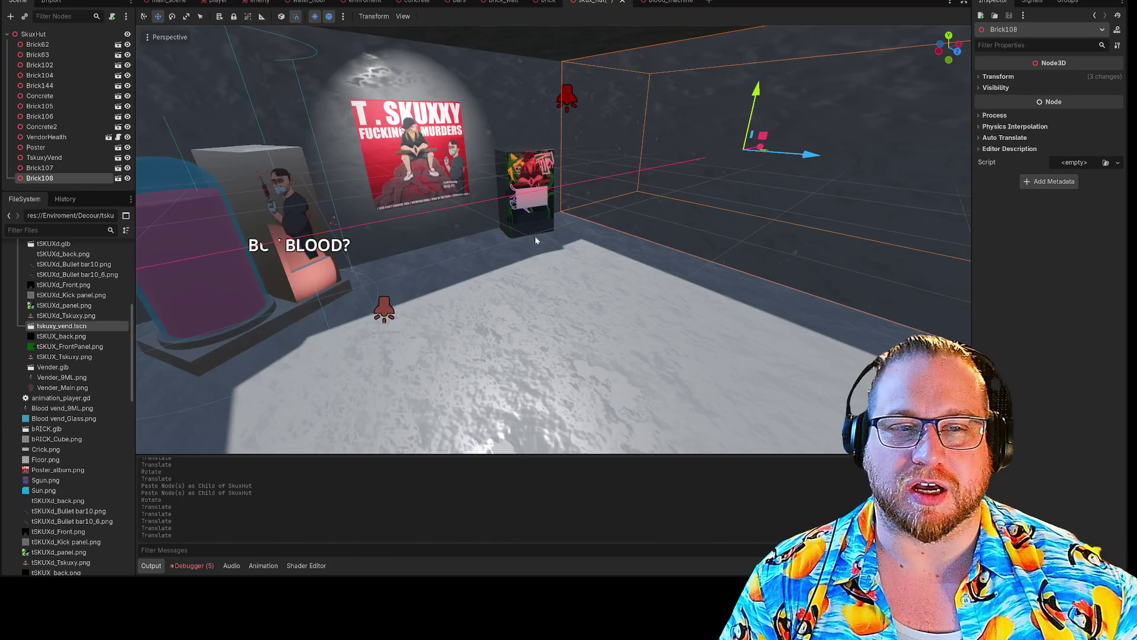
right_click(610, 16)
- Save skux_hut, then in the environment scene delete the nine selected wall bricks
click(629, 29)
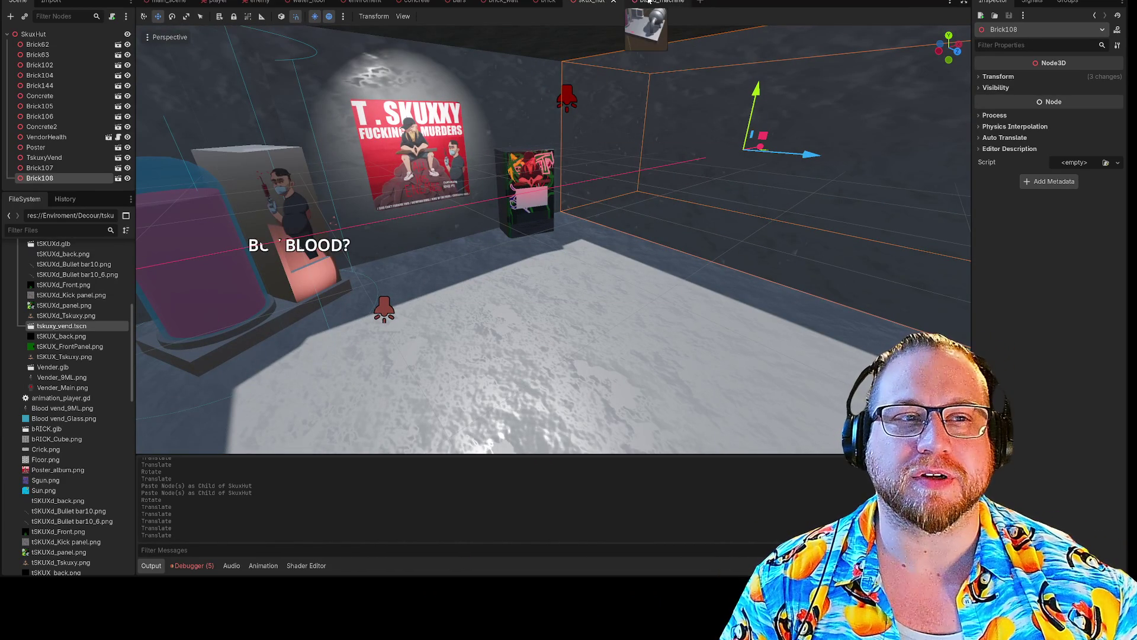
click(361, 3)
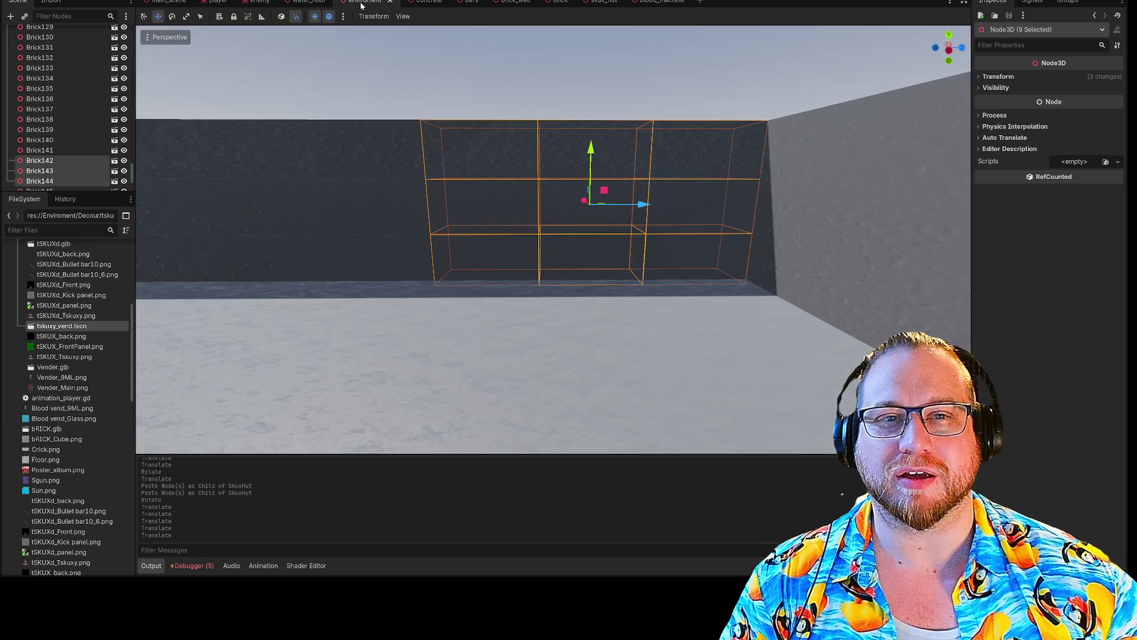
key(Delete)
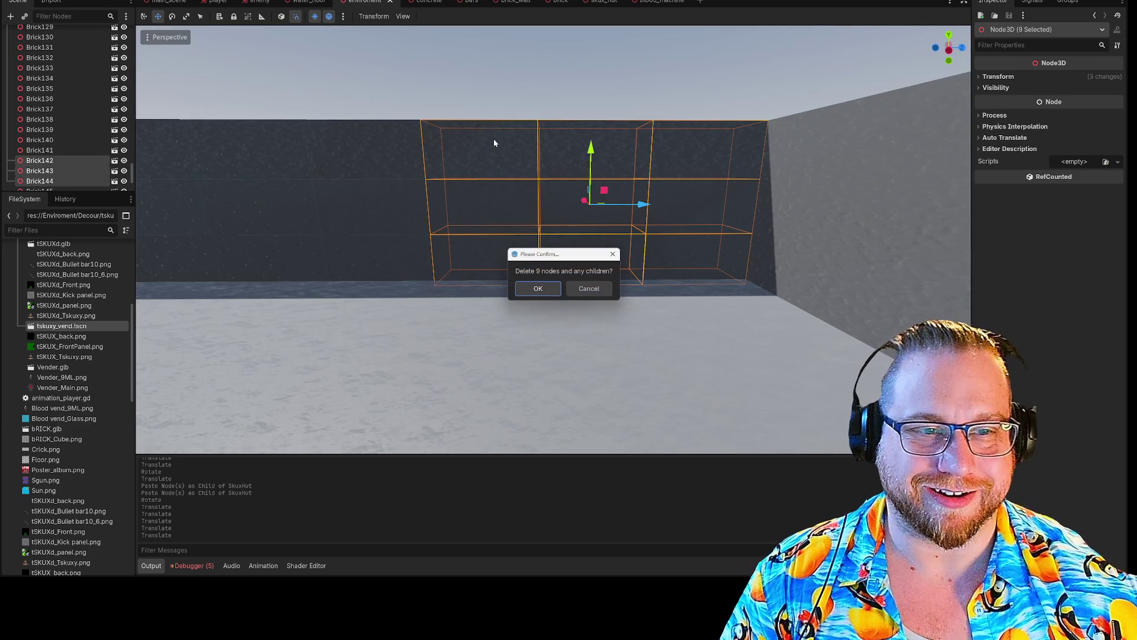
click(541, 289)
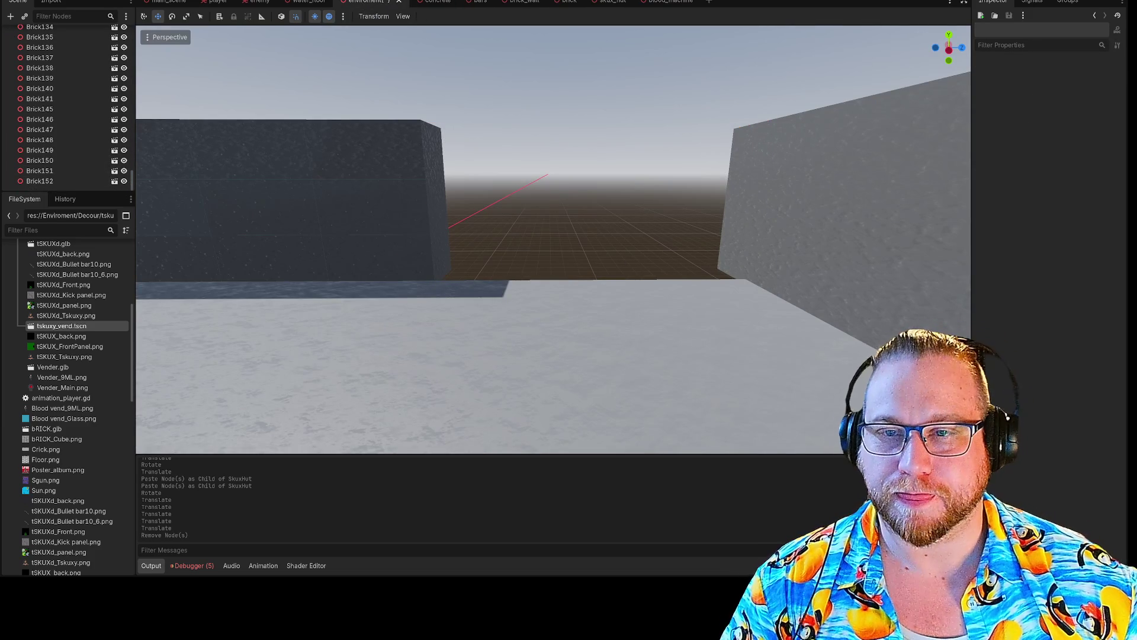
- Drop a skux_hut.tscn instance into the wall gap and lower it vertically
scroll(59, 423, down, 15)
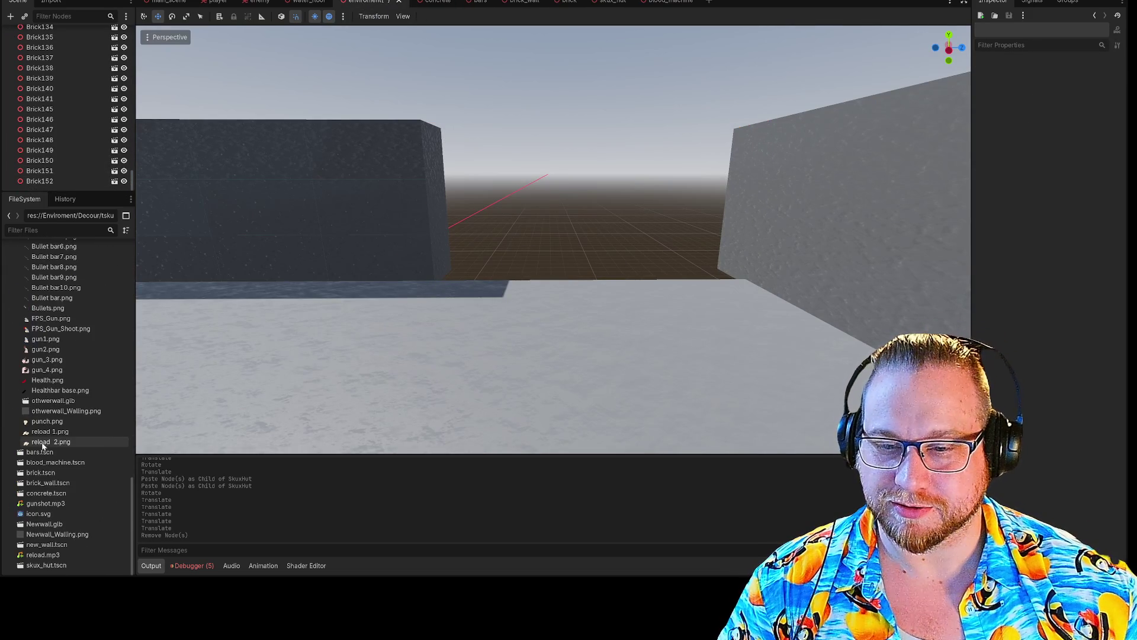
mouse_move(36, 567)
mouse_down()
mouse_move(474, 380)
mouse_move(578, 261)
mouse_move(440, 213)
mouse_up()
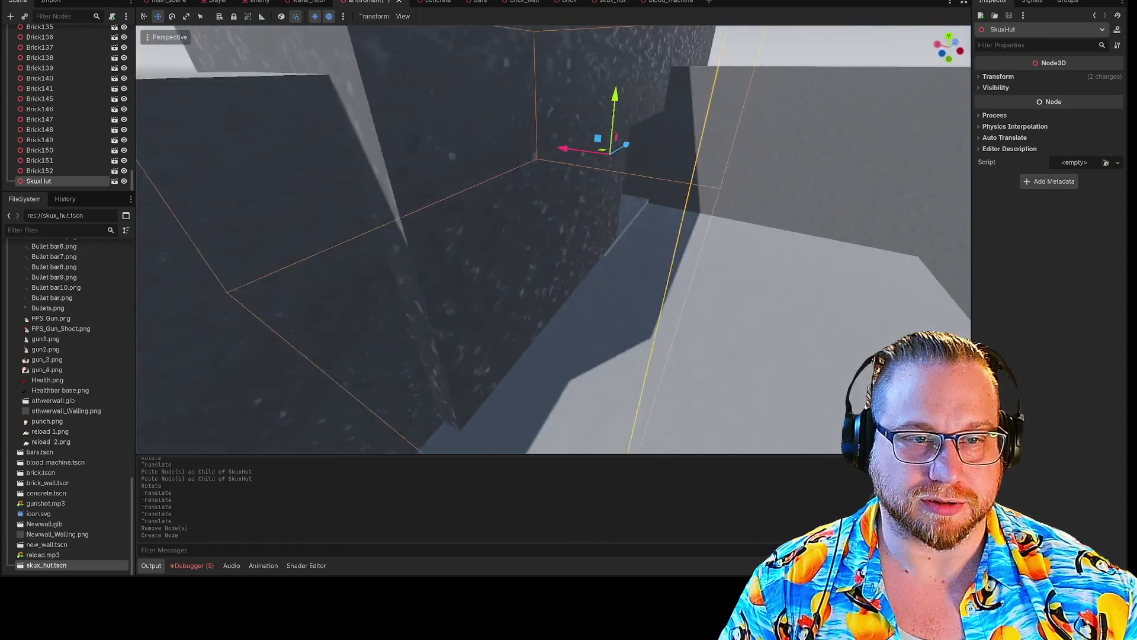
drag(628, 166, 619, 156)
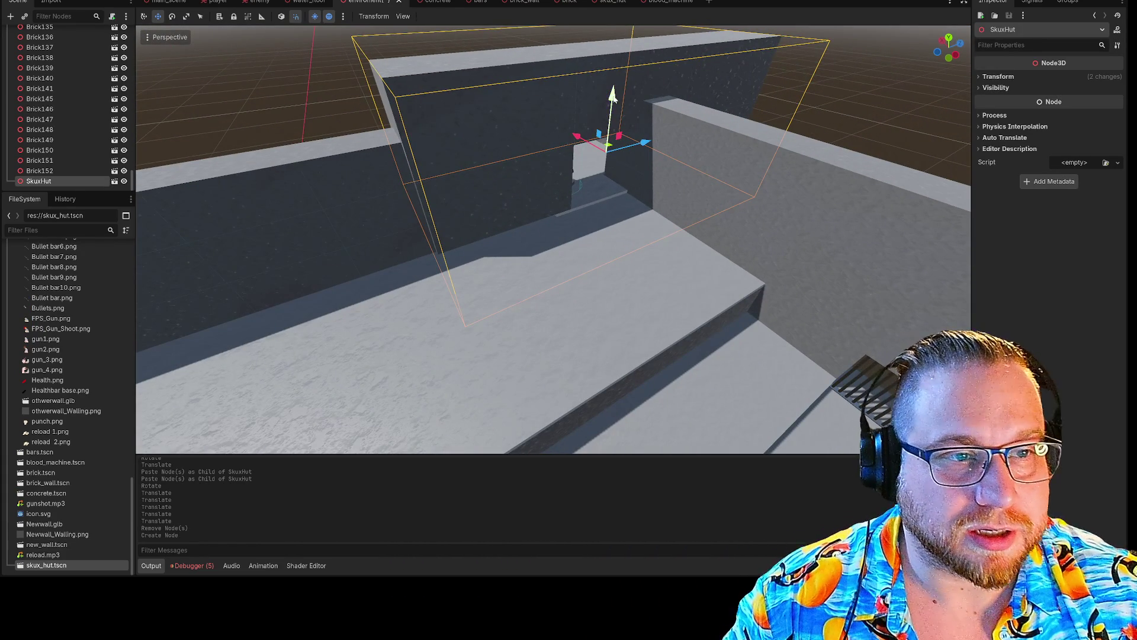
drag(613, 95, 612, 139)
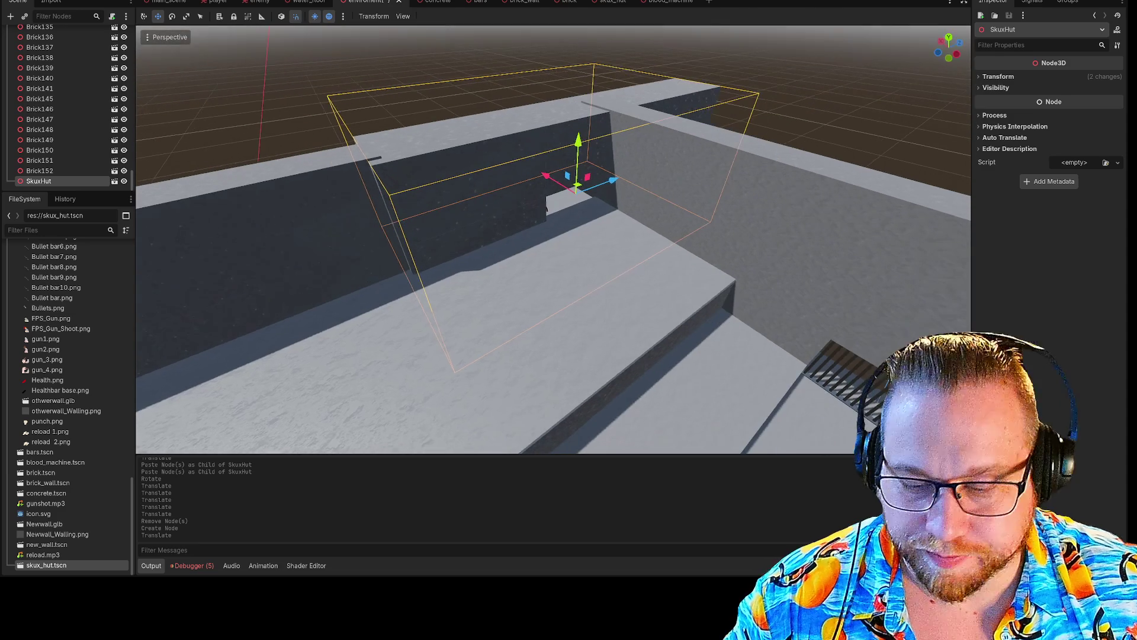
- Reset the SkuxHut instance's Transform scale to 1.0 in the Inspector
click(985, 77)
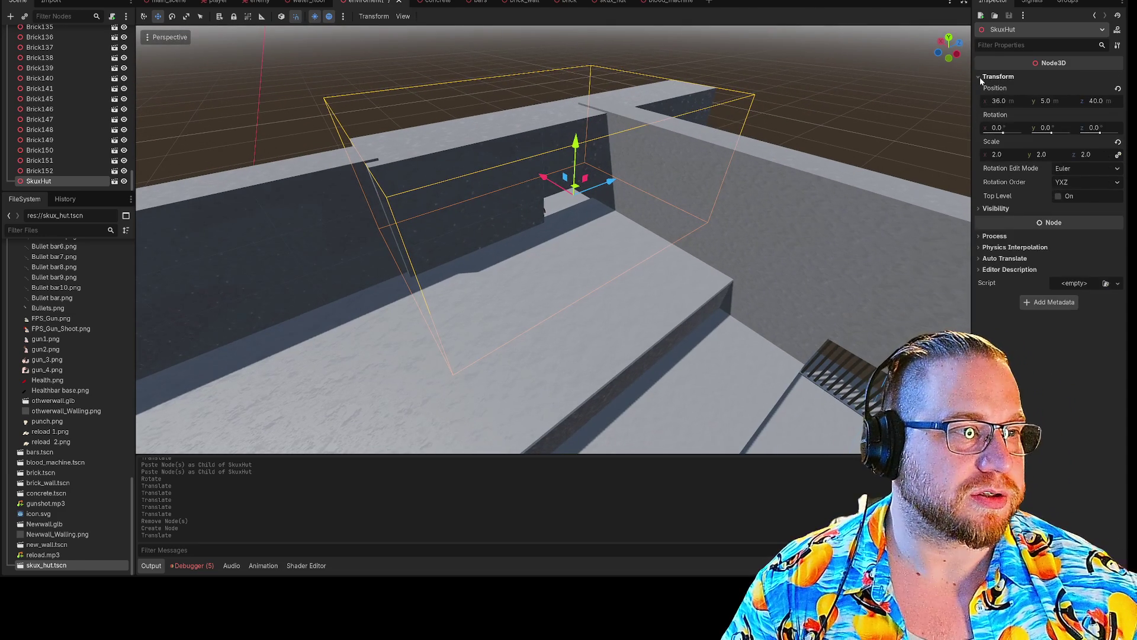
click(1001, 153)
text(1)
key(Return)
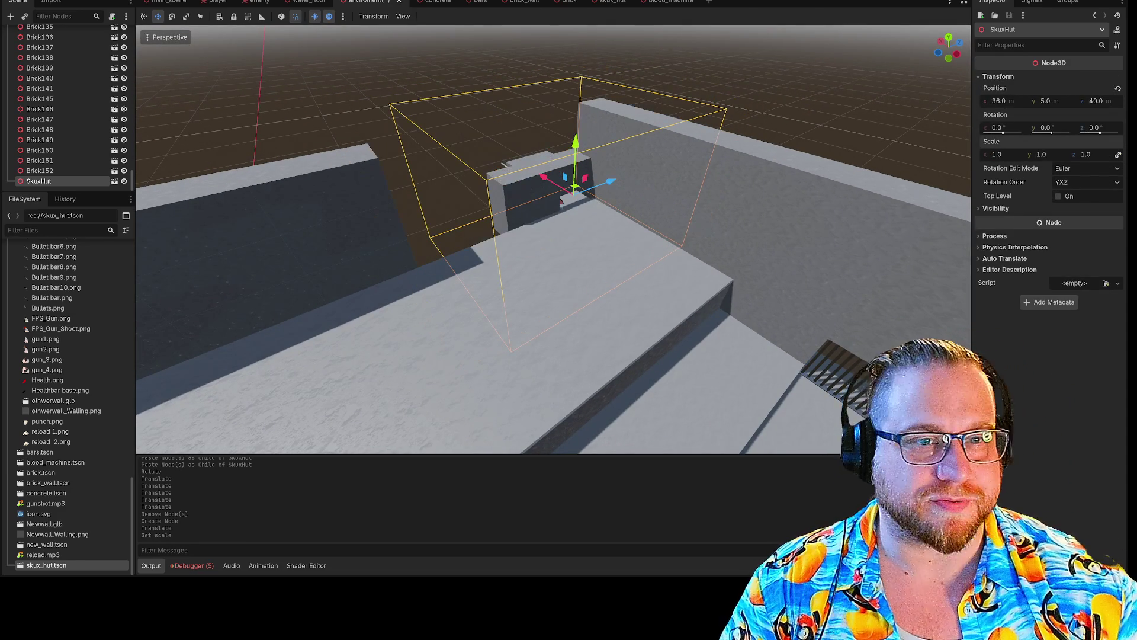
- Move SkuxHut to about (35, 7, 28) so its doorway sits in the wall opening
mouse_move(610, 184)
mouse_down()
mouse_move(492, 170)
mouse_move(477, 119)
mouse_move(485, 161)
mouse_move(478, 157)
mouse_up()
mouse_move(628, 168)
mouse_down()
mouse_move(581, 168)
mouse_move(646, 219)
mouse_up()
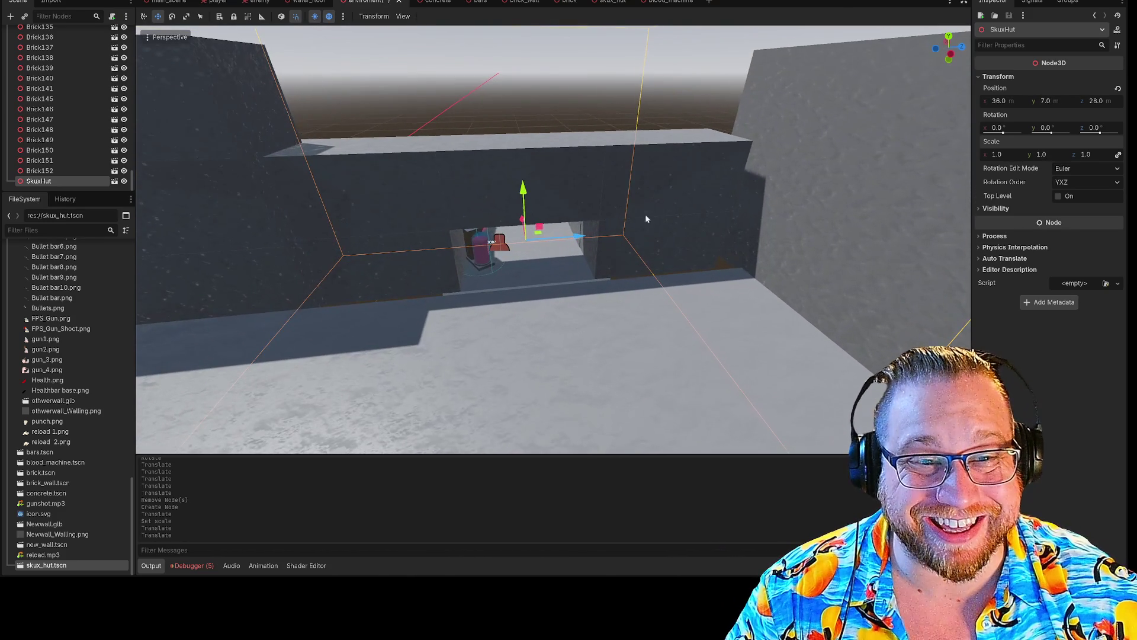
drag(522, 220, 523, 227)
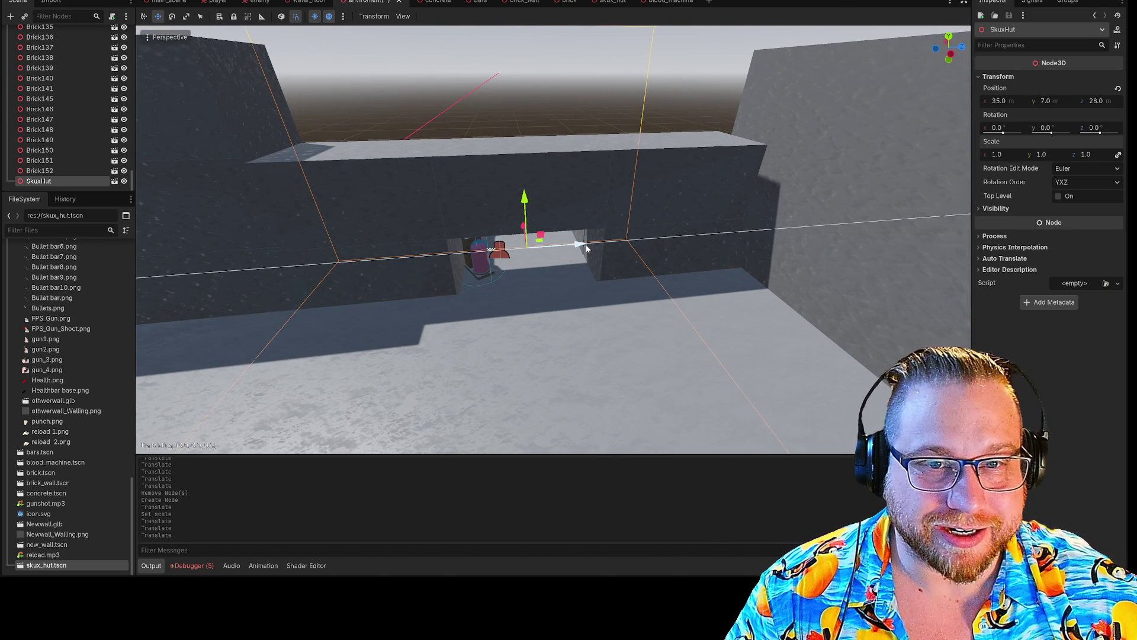
drag(586, 248, 598, 249)
drag(542, 195, 542, 194)
- Select the three wall-top bricks Brick145–147 and slide them along the wall top
click(566, 118)
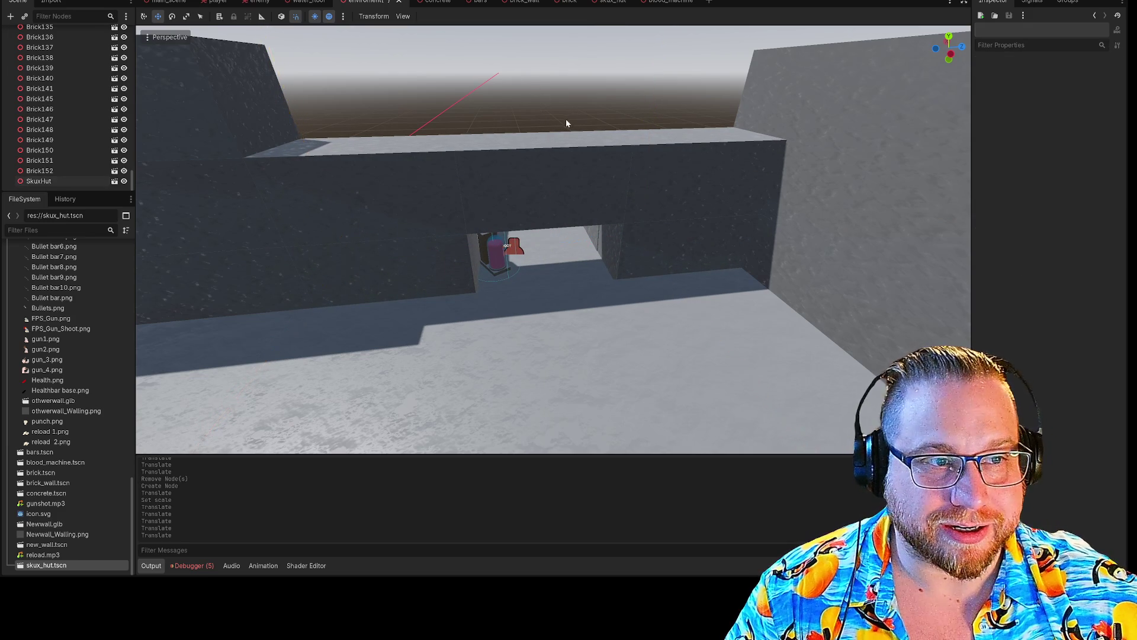
click(474, 181)
shift+click(475, 181)
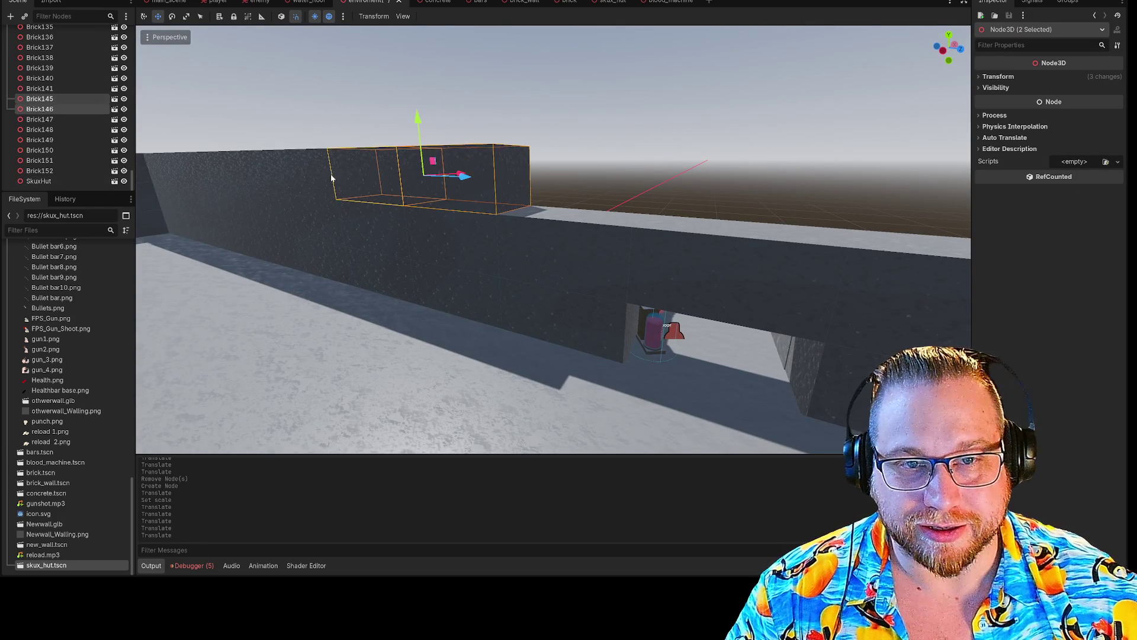
shift+click(474, 181)
mouse_move(431, 179)
mouse_down()
mouse_move(586, 189)
mouse_move(489, 195)
mouse_move(818, 243)
mouse_up()
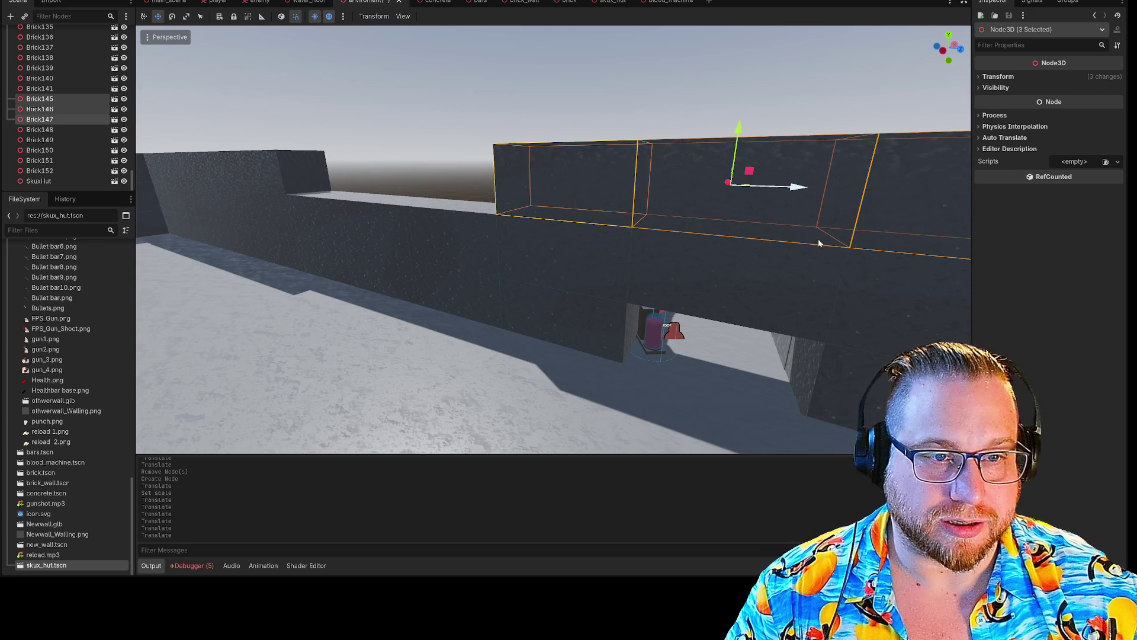
- Paste the copied bricks under Enviroment, slide them left into the wall, and check the doorway
scroll(71, 94, up, 6)
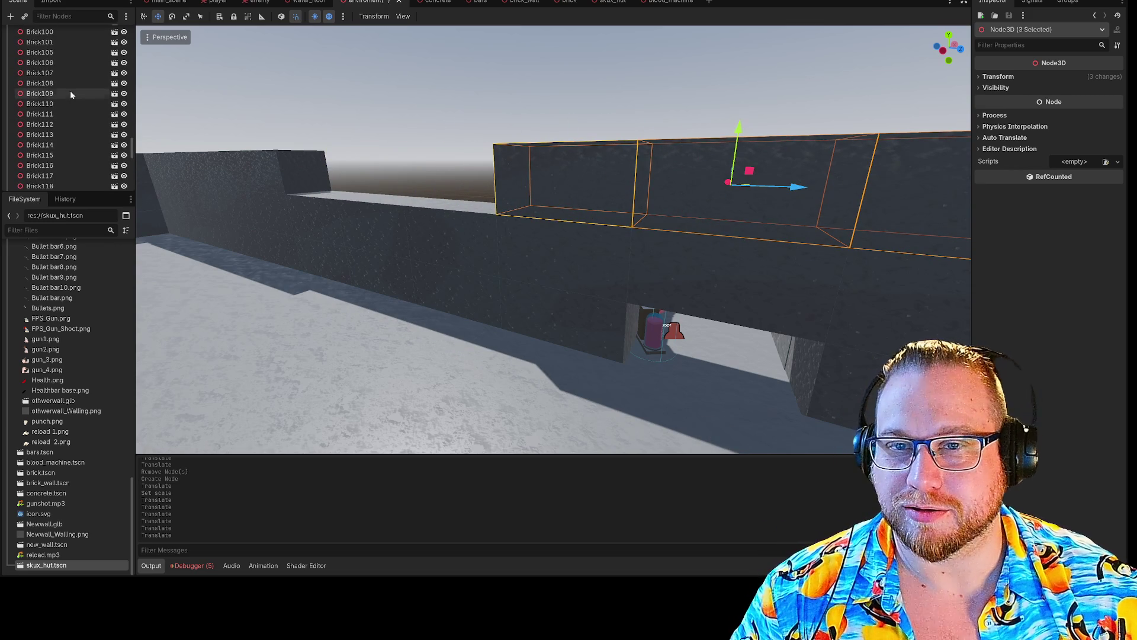
scroll(71, 107, down, 6)
key(ctrl+v)
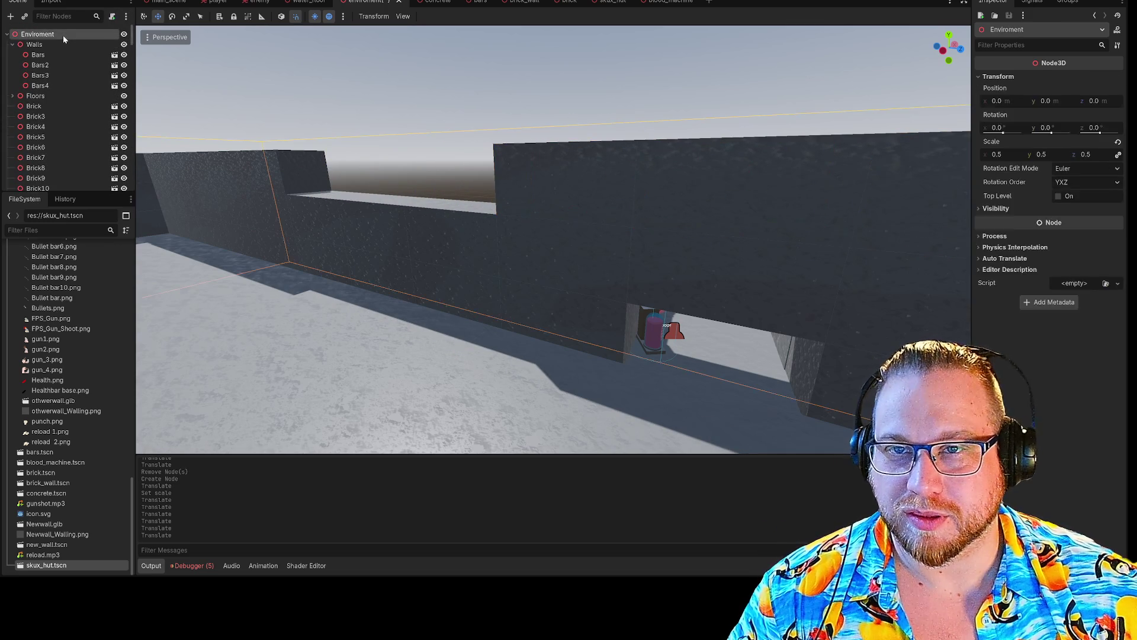
drag(791, 189, 429, 173)
click(606, 88)
key(w)
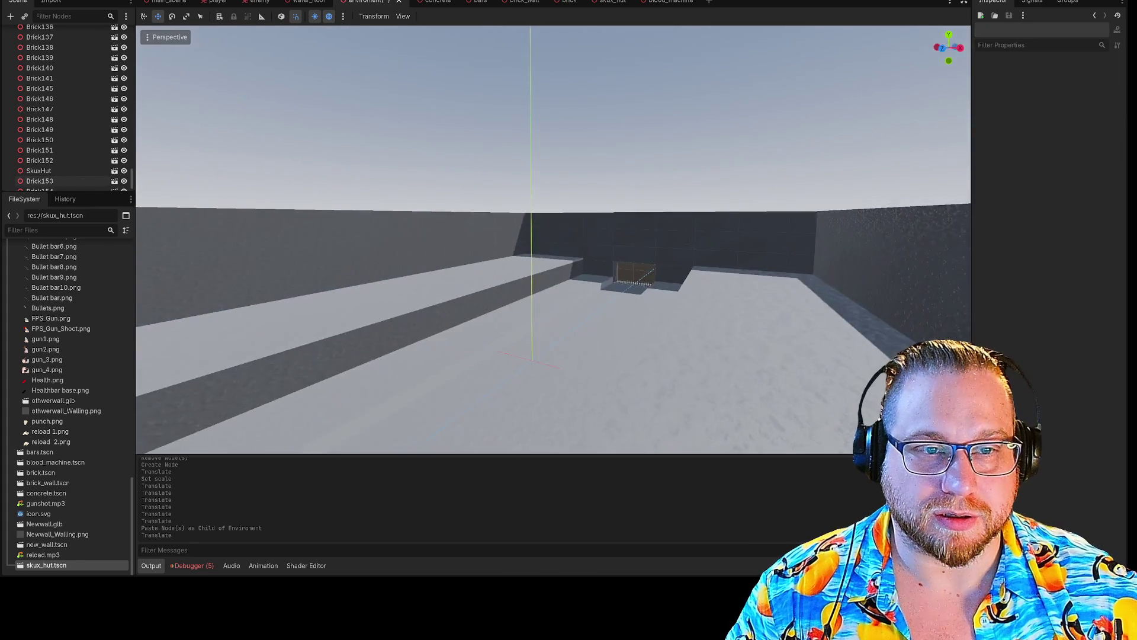
key(w)
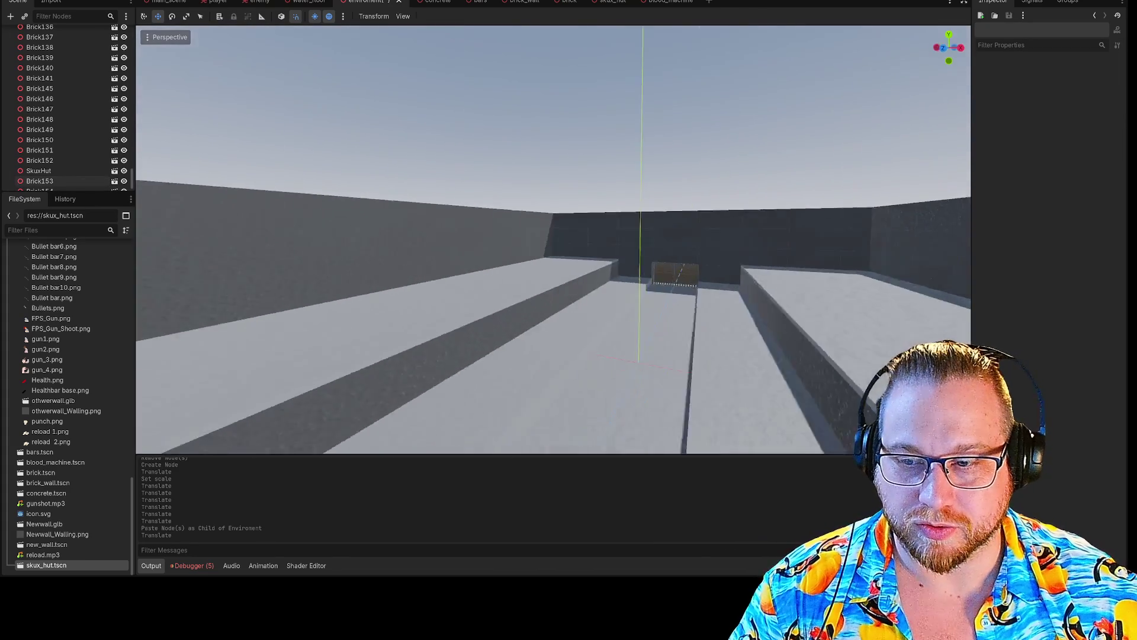
key(w)
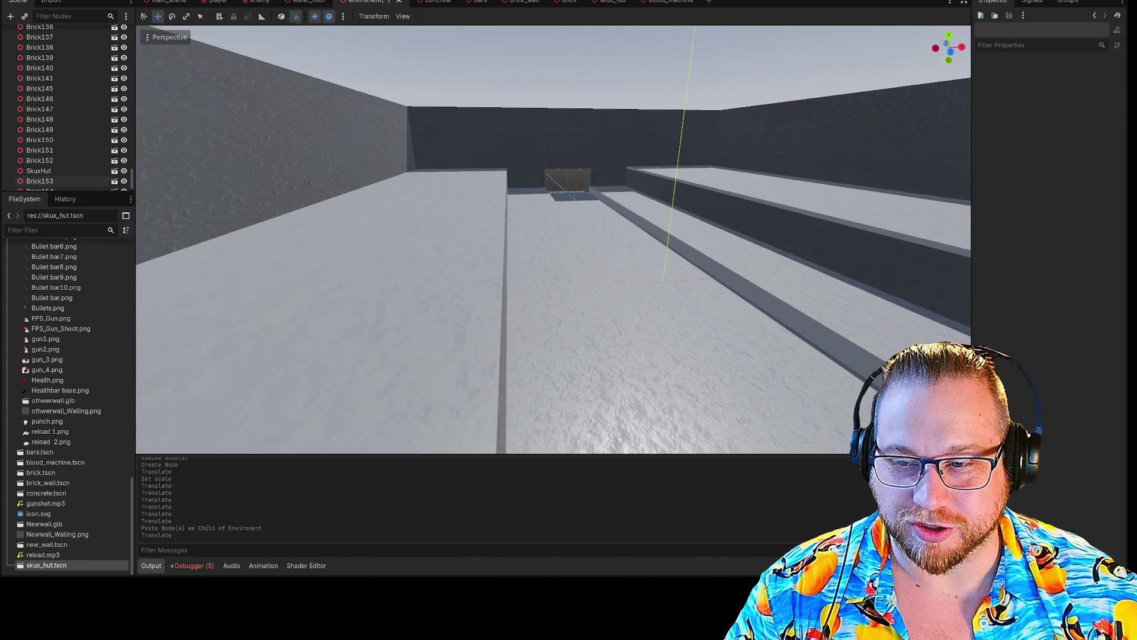
right_click(354, 6)
- Save the environment scene and, in main_scene, move the Spawner 2 units along X
click(390, 26)
click(153, 7)
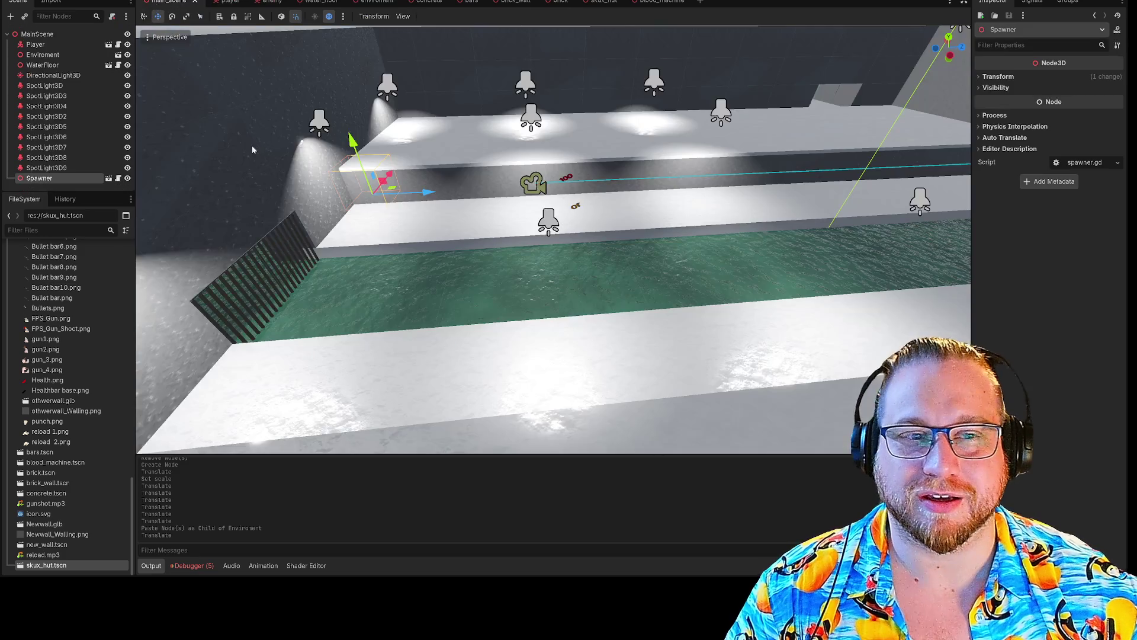
key(w)
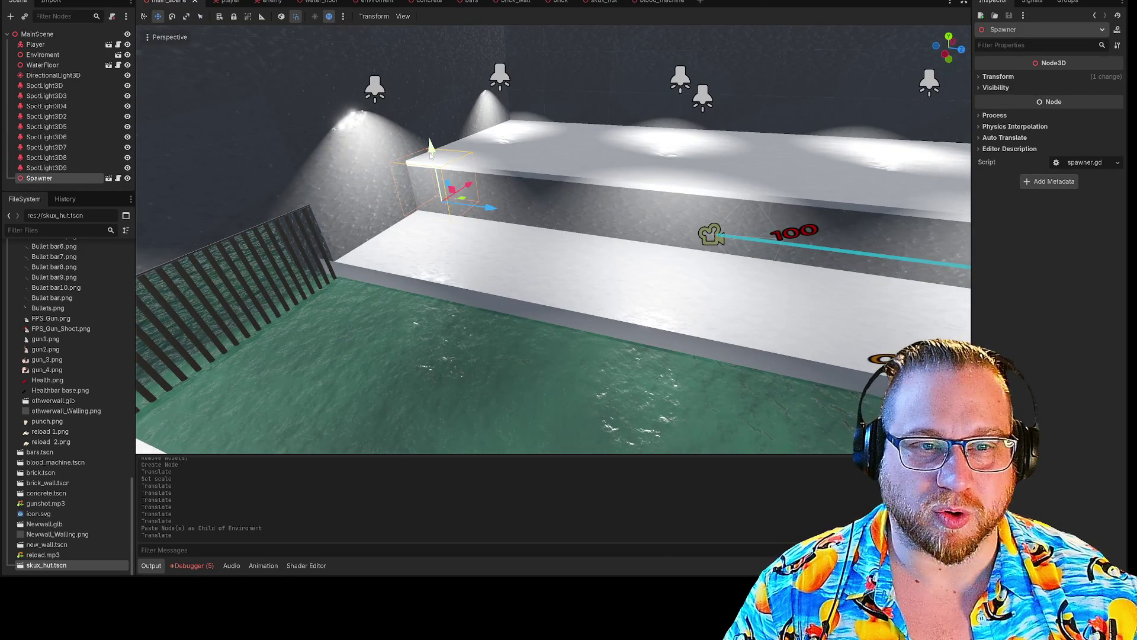
drag(475, 188, 448, 207)
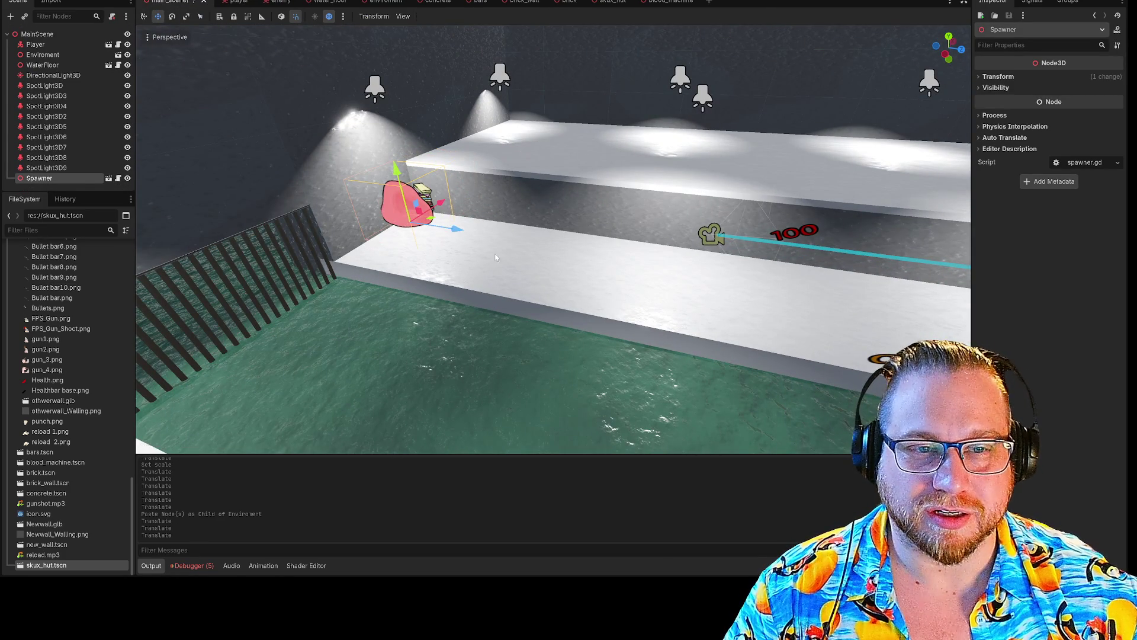
key(f)
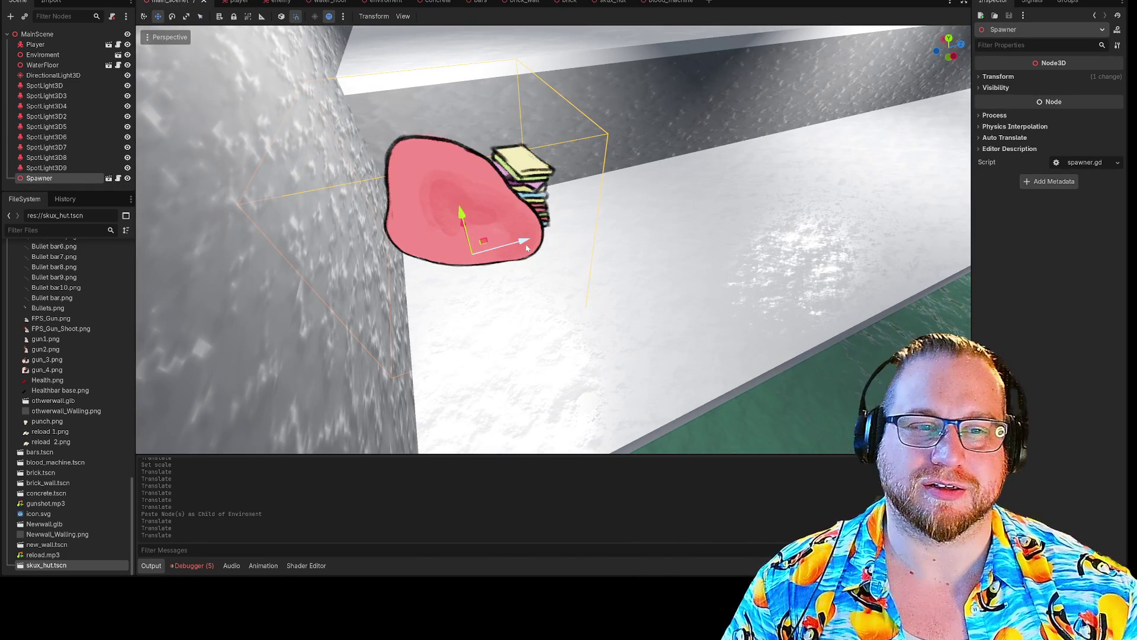
- Move the Spawner 1 unit along Z and raise it 2 units onto the ledge
drag(527, 247, 581, 242)
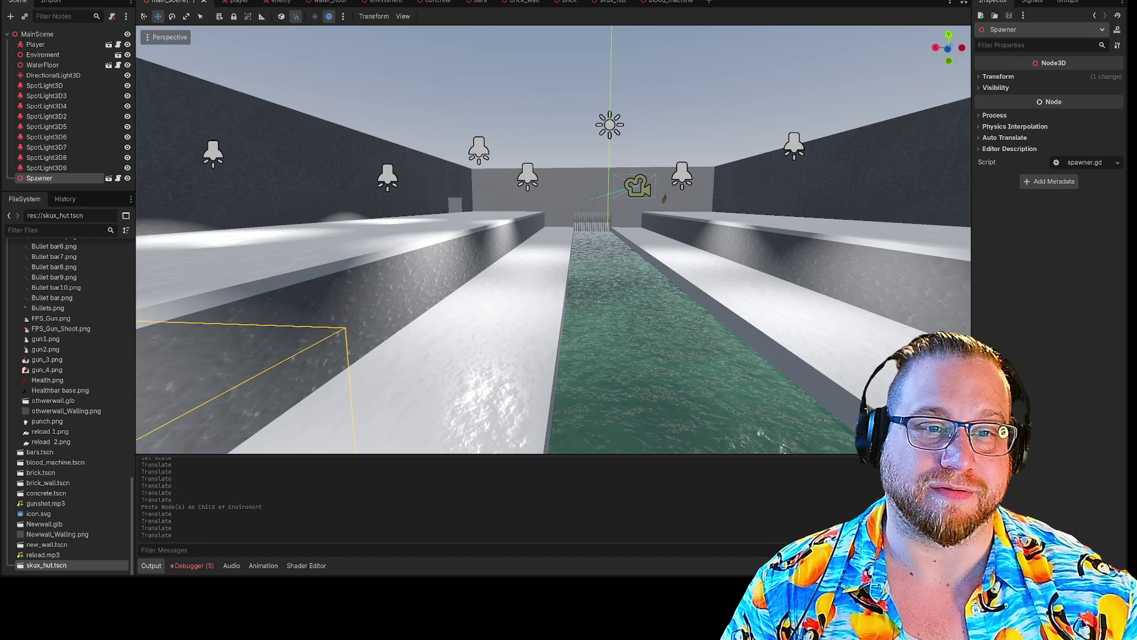
key(f)
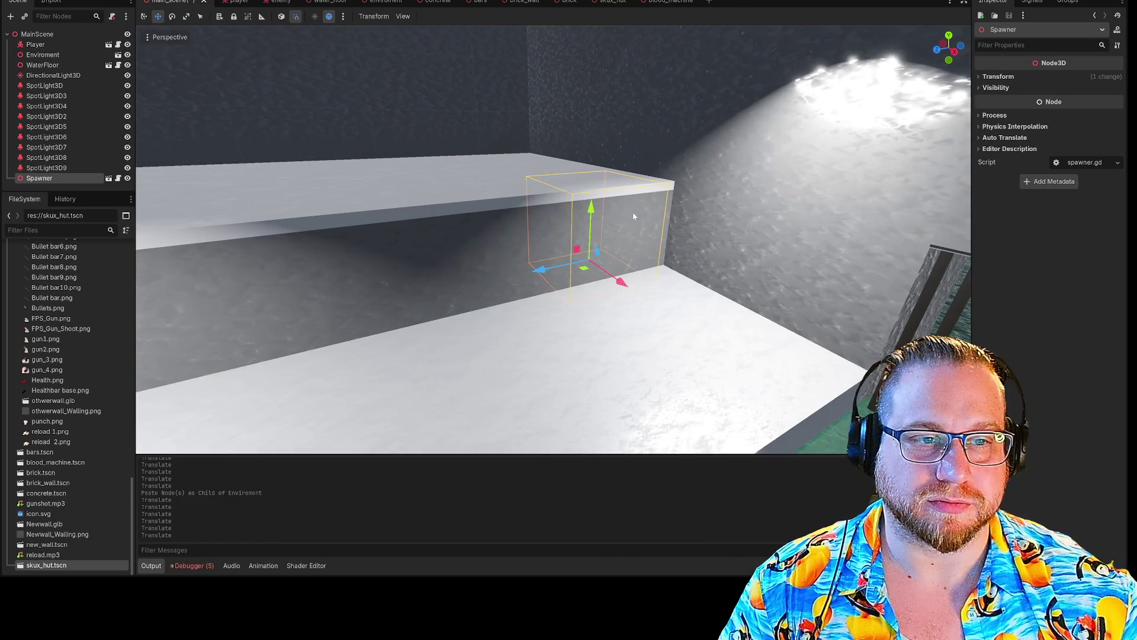
drag(587, 185, 571, 108)
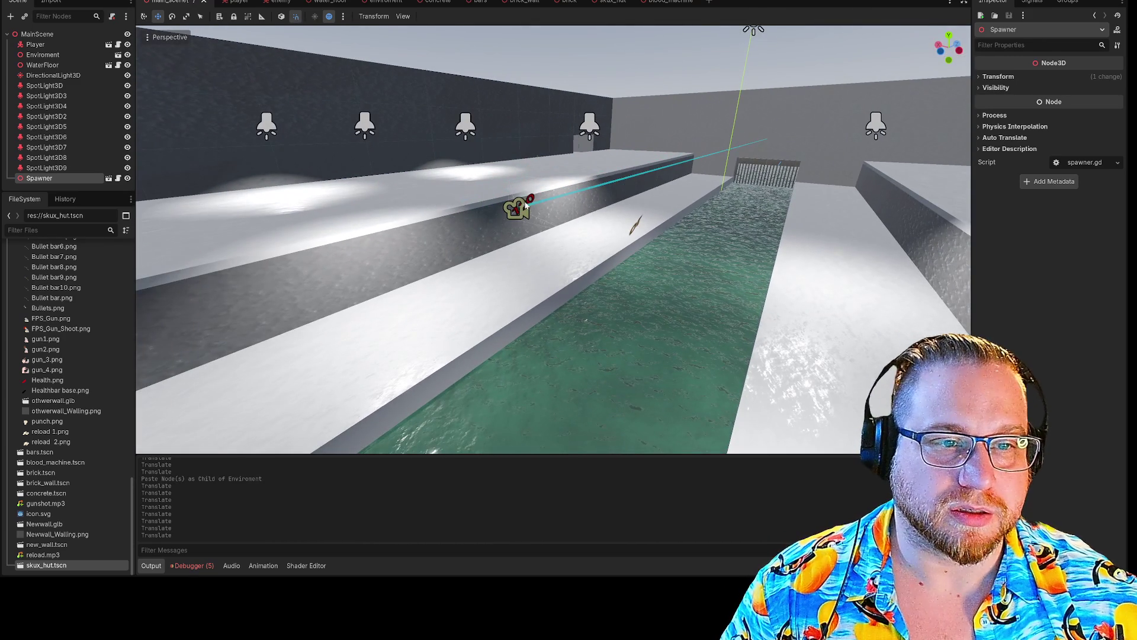
click(523, 211)
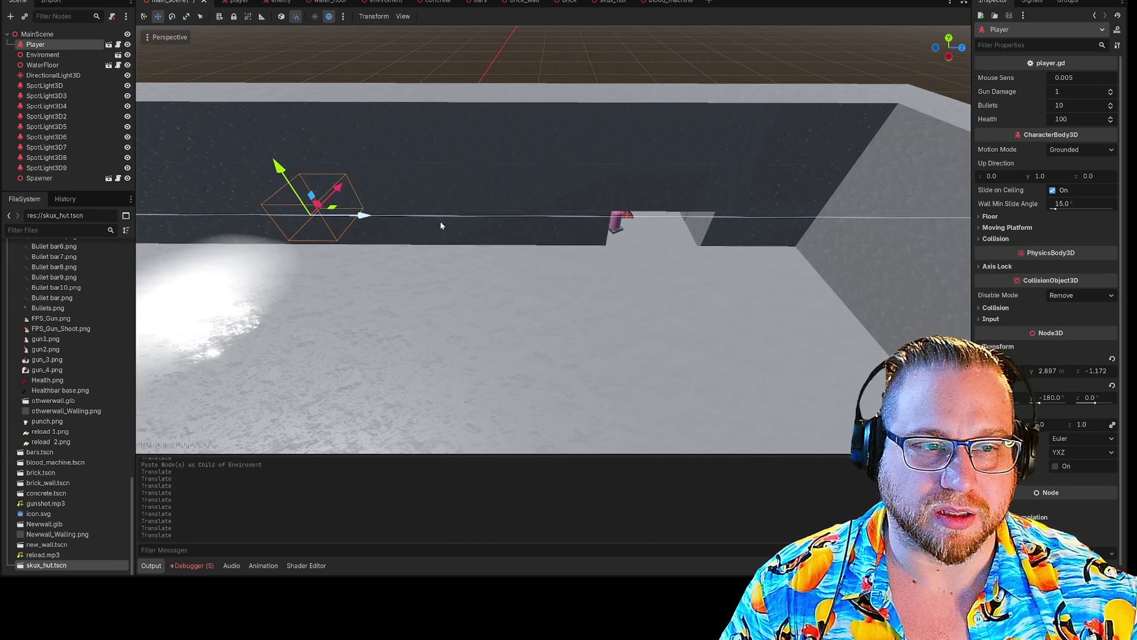
- Move the Player along Z into the SkuxHut room, turn it 30° and lower it by half a unit
drag(440, 225, 710, 255)
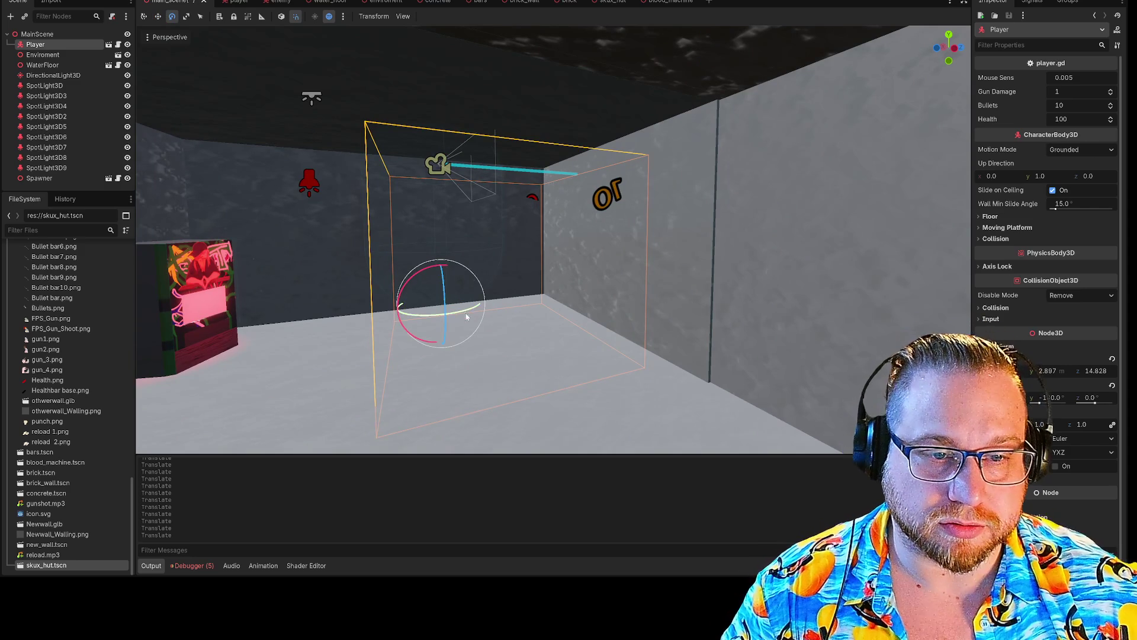
drag(467, 317, 406, 317)
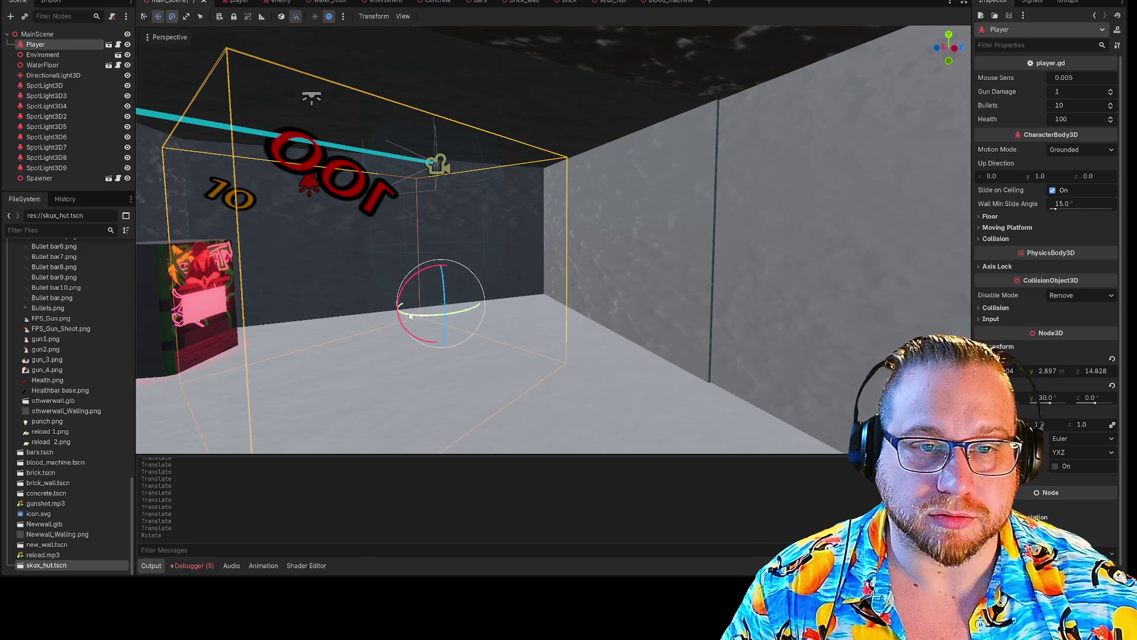
mouse_move(439, 249)
mouse_down()
mouse_move(442, 313)
mouse_move(390, 309)
mouse_move(425, 334)
mouse_up()
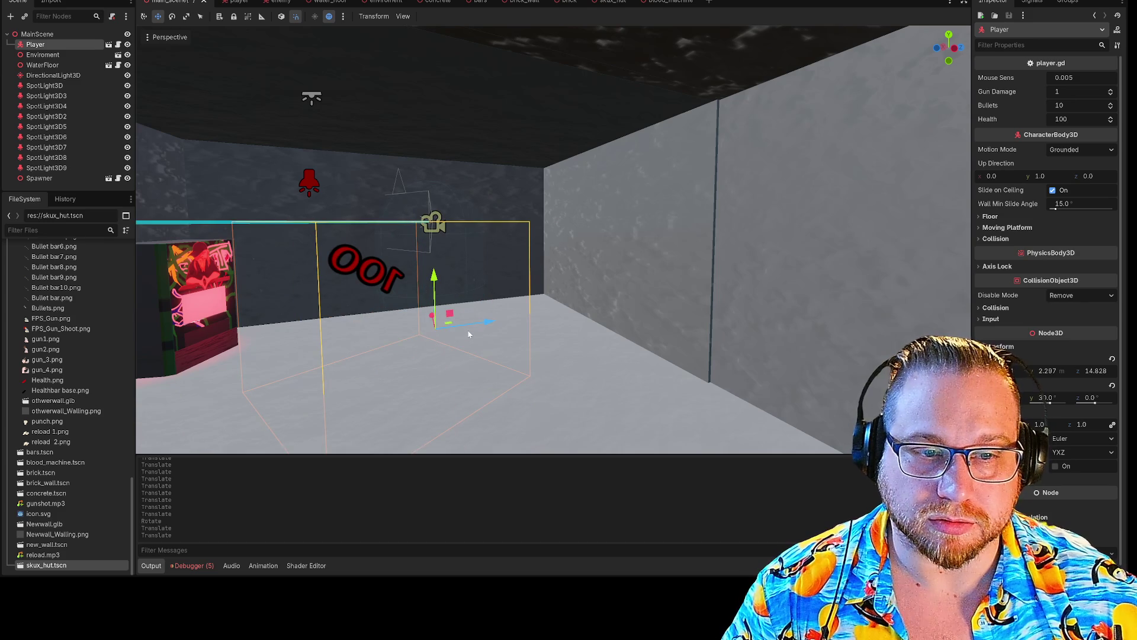
click(503, 327)
click(480, 320)
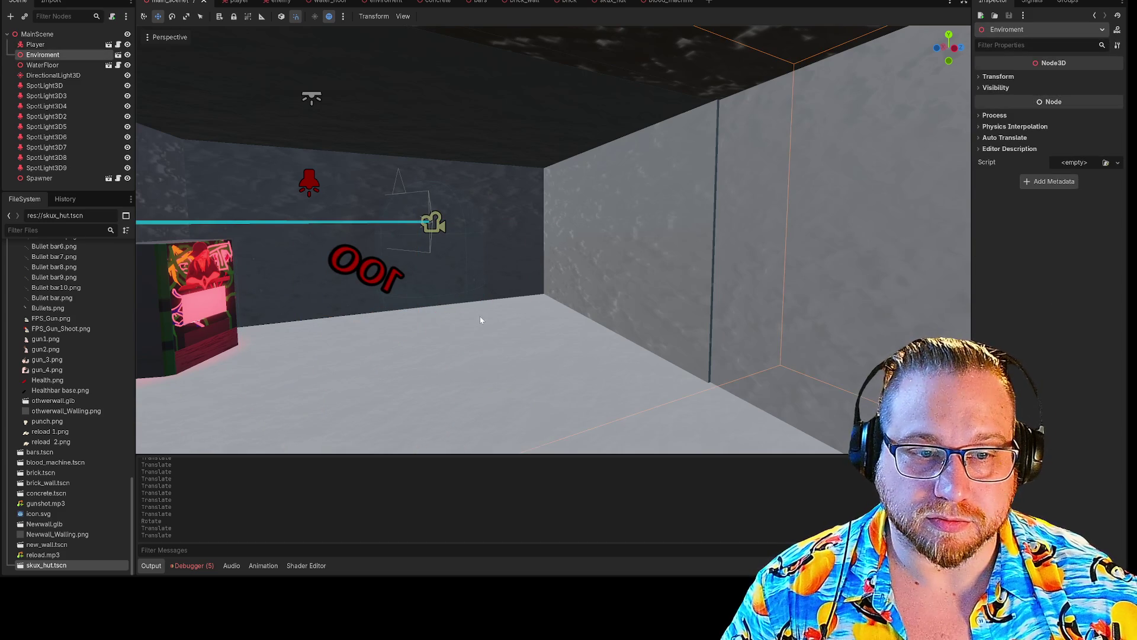
click(432, 235)
- Nudge the Player further along Z and 1.3 along X to (20.8, 2.3, 16.3), then run the game
drag(490, 328, 579, 330)
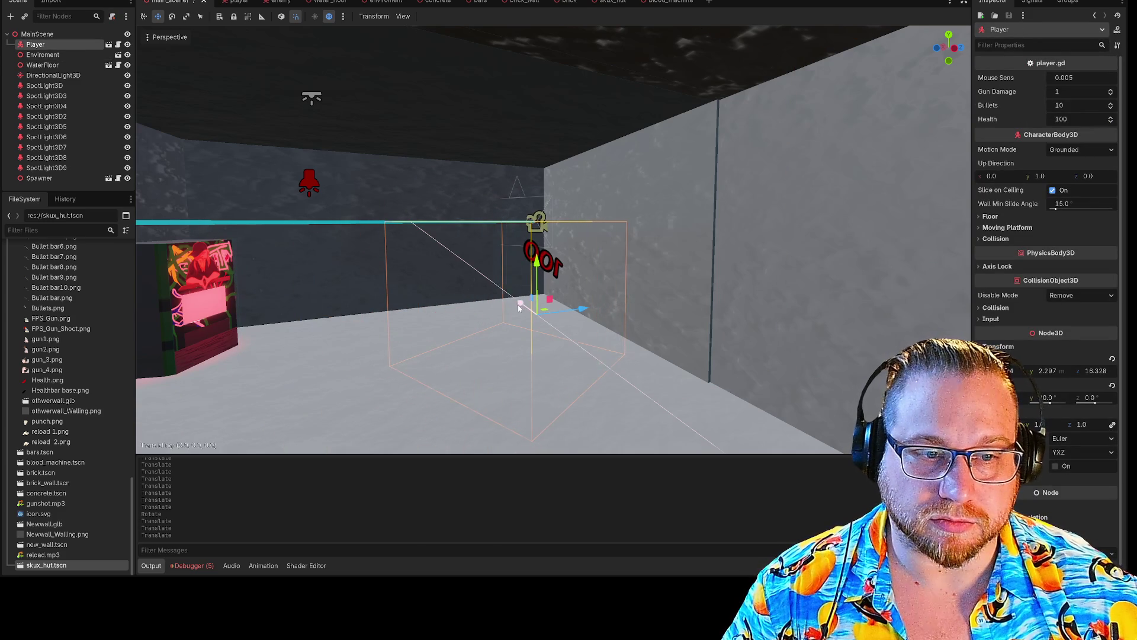
drag(518, 307, 505, 302)
scroll(445, 373, up, 5)
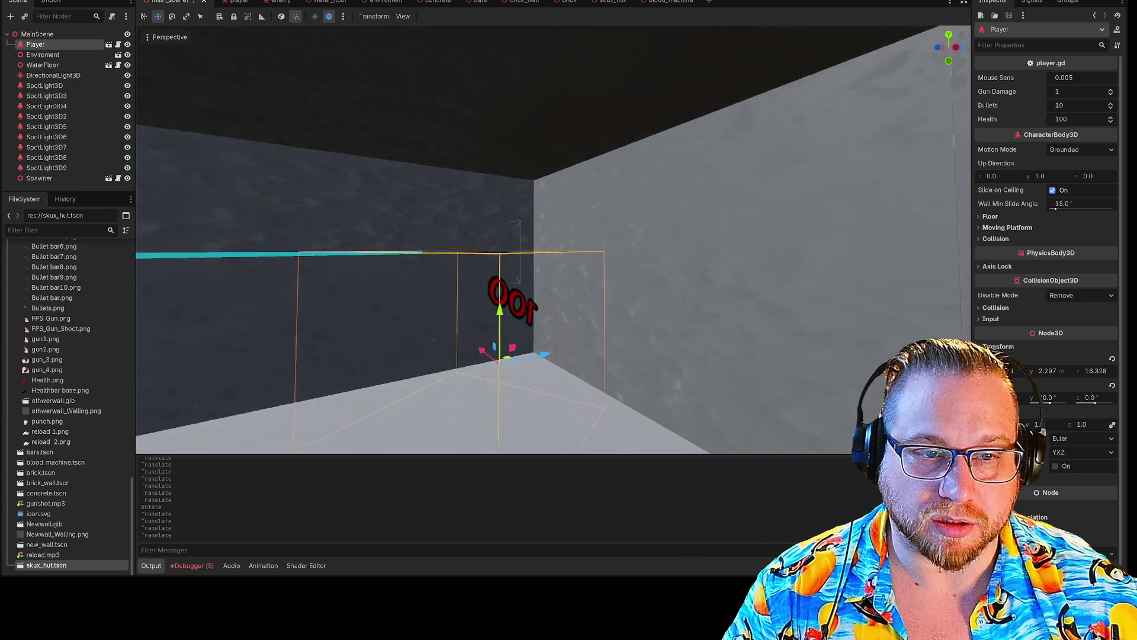
drag(453, 278, 531, 304)
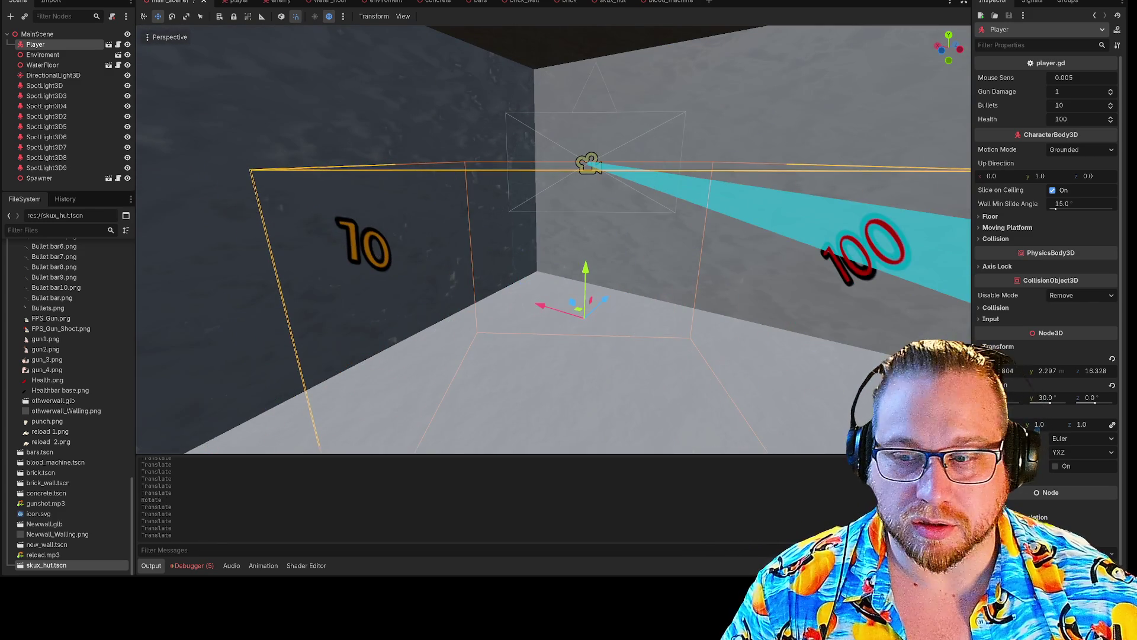
key(s)
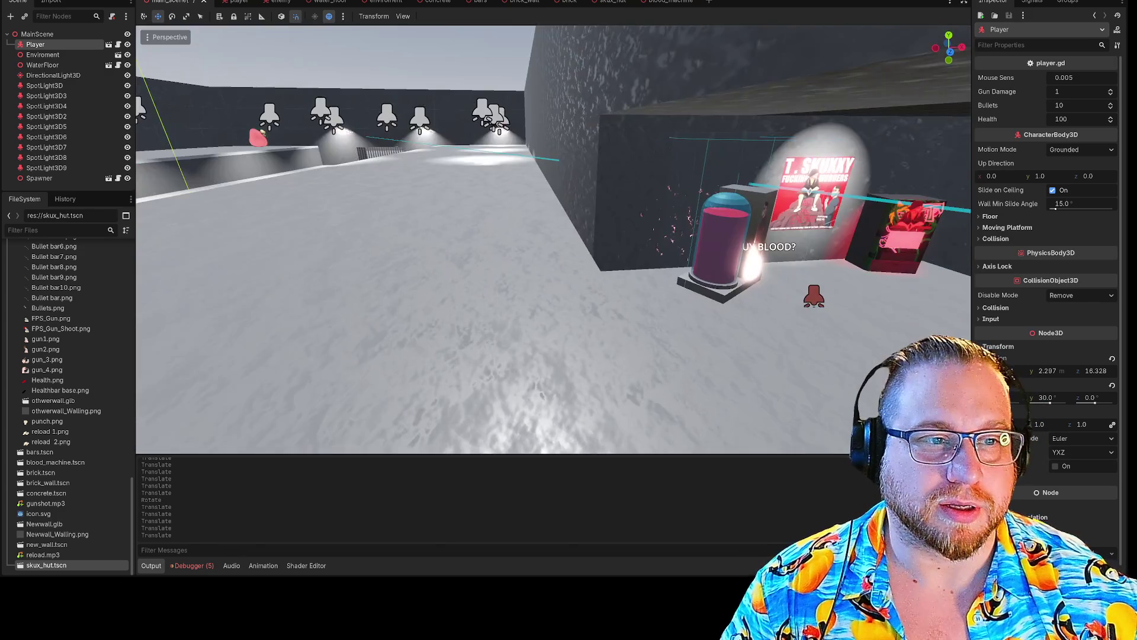
key(s)
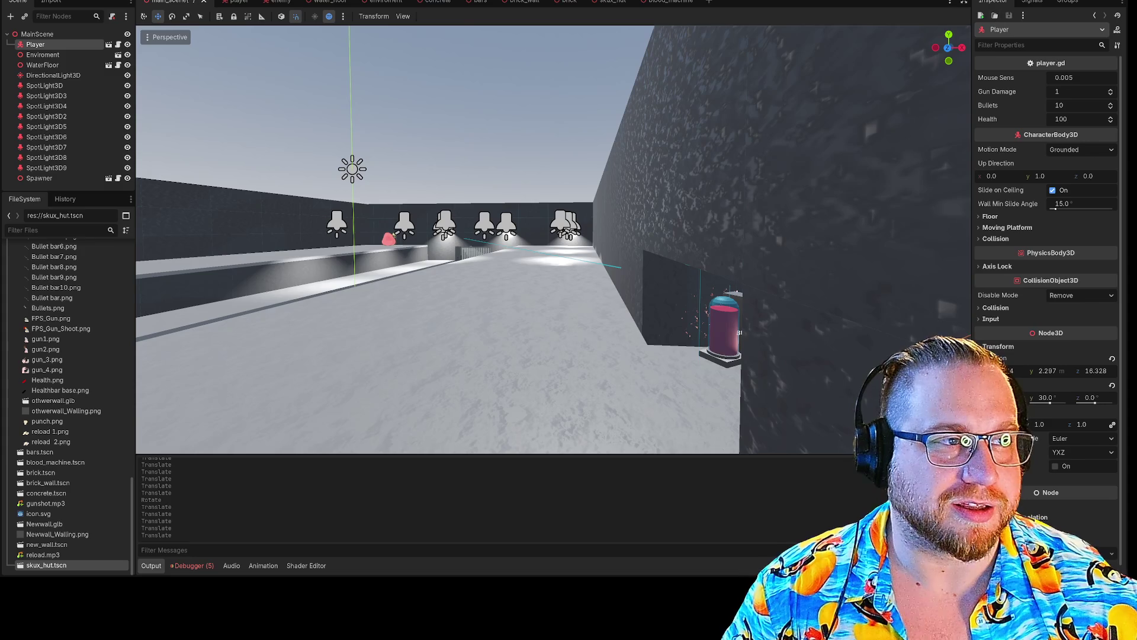
key(F5)
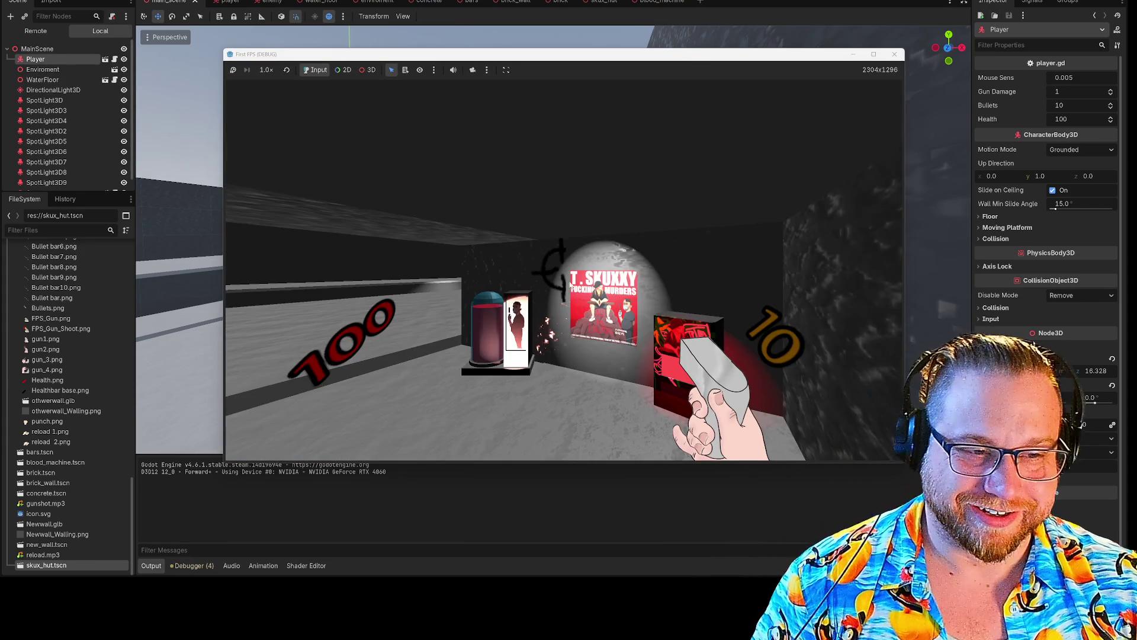
- Walk the player down the hut corridor to the 'BUY BLOOD?' machine and poster, looking around the room
key(w)
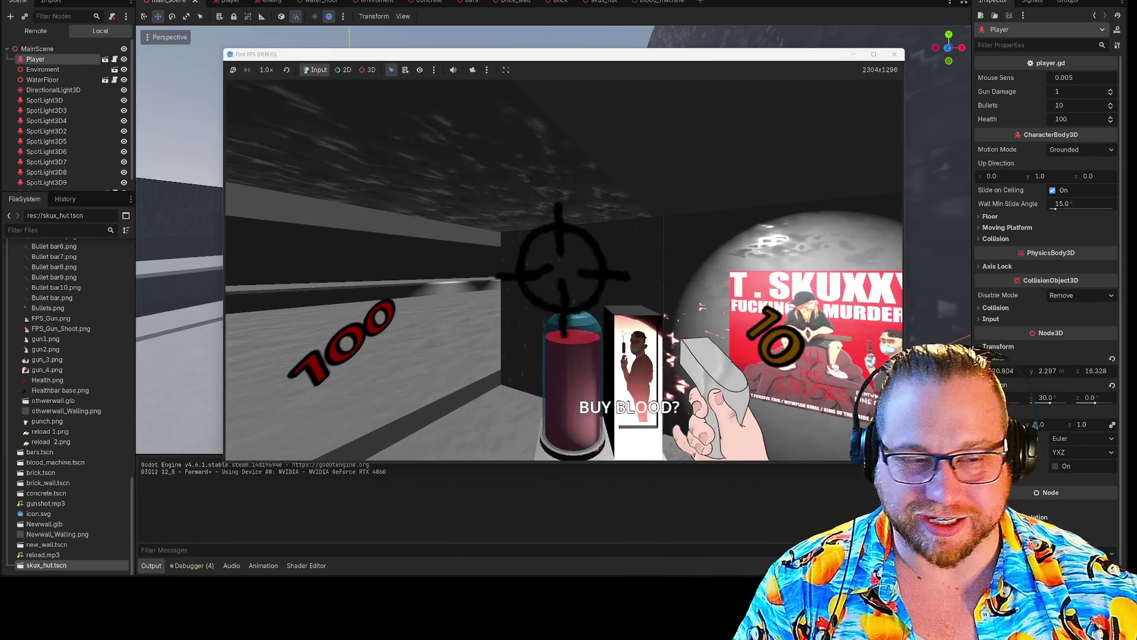
key(w)
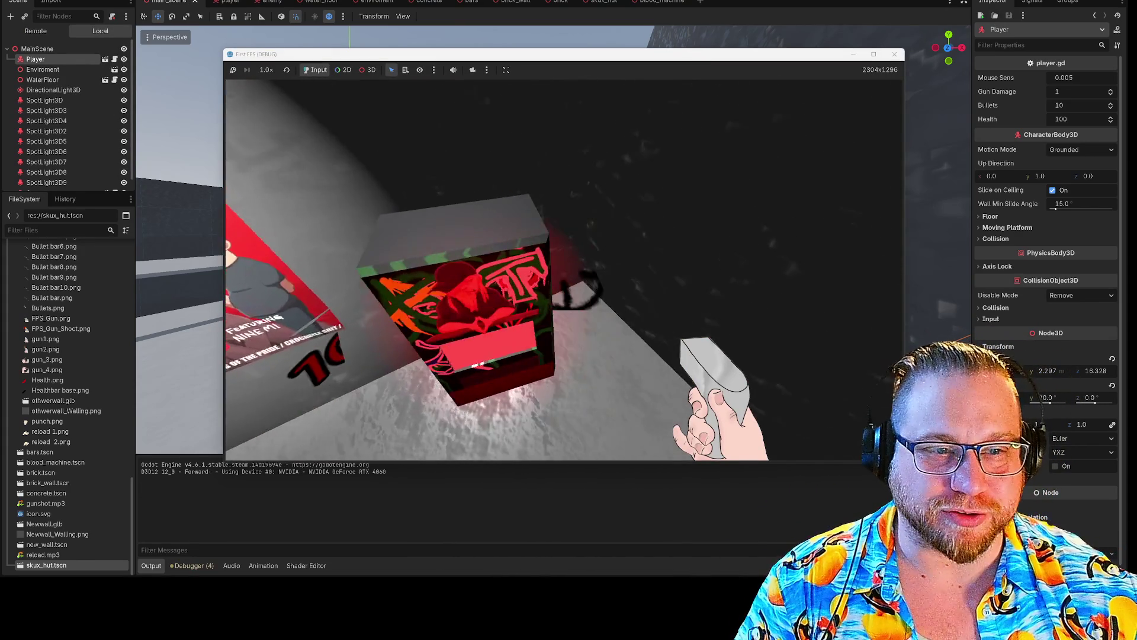
key(w)
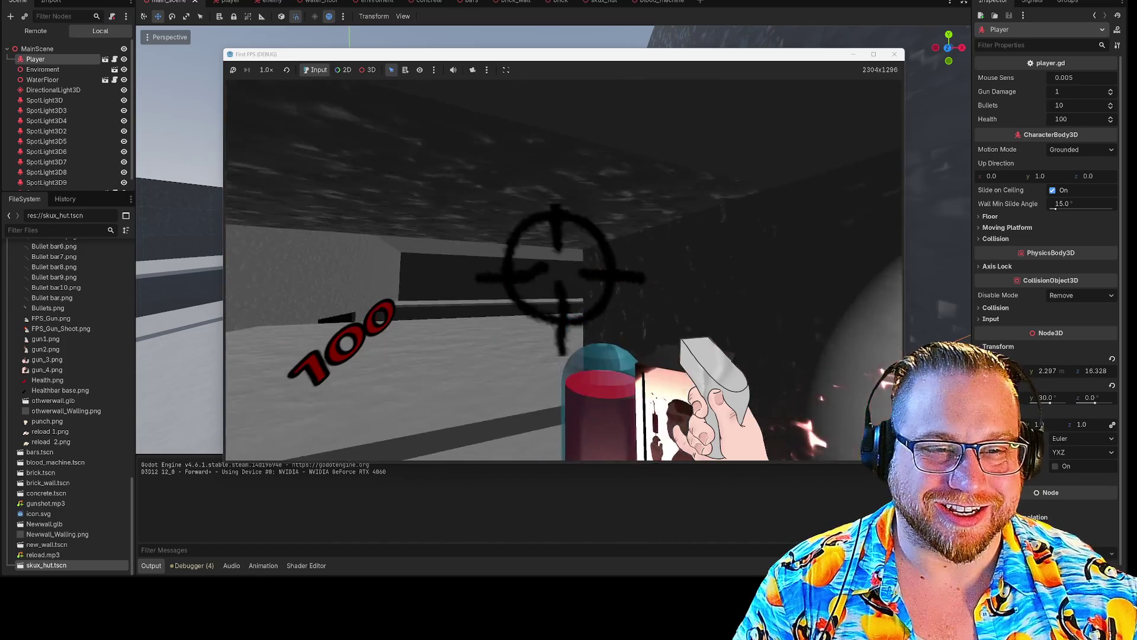
key(w)
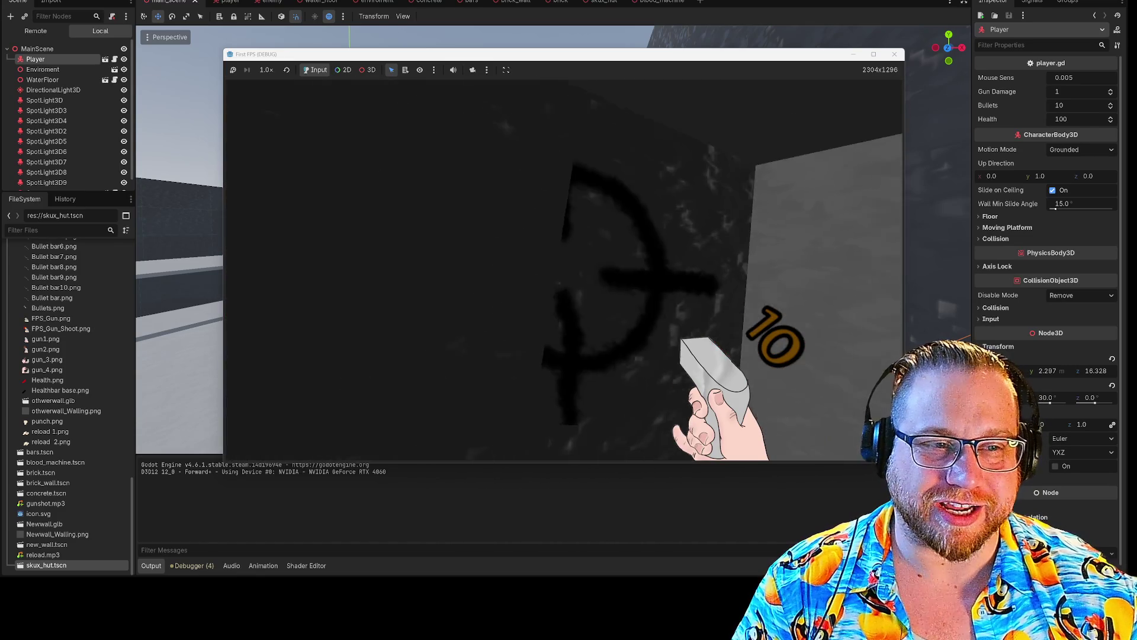
key(w)
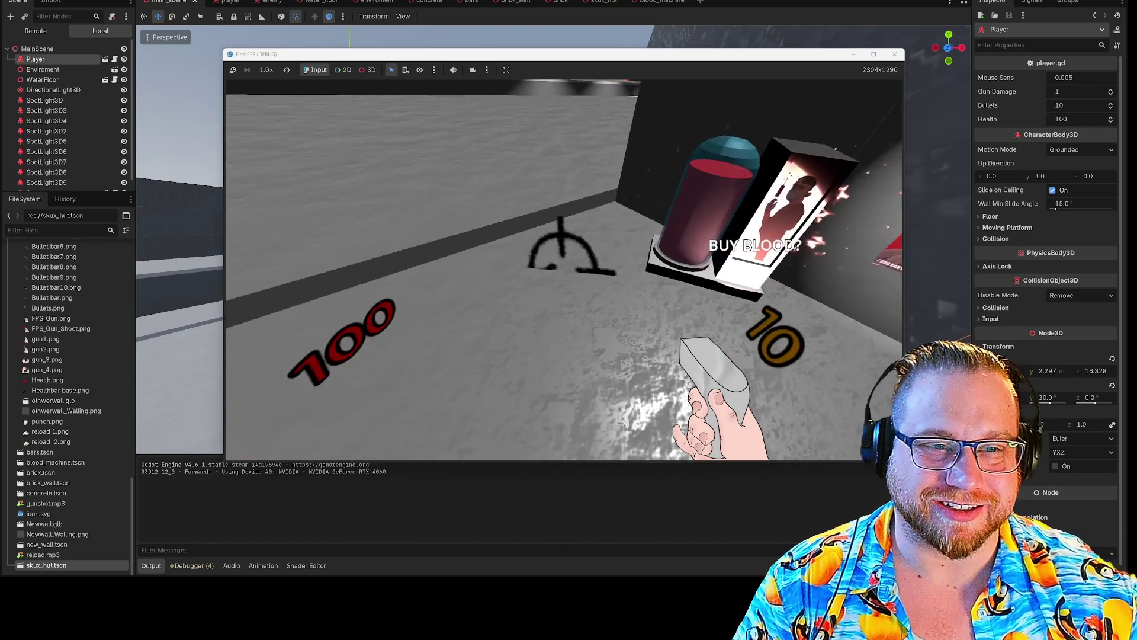
key(w)
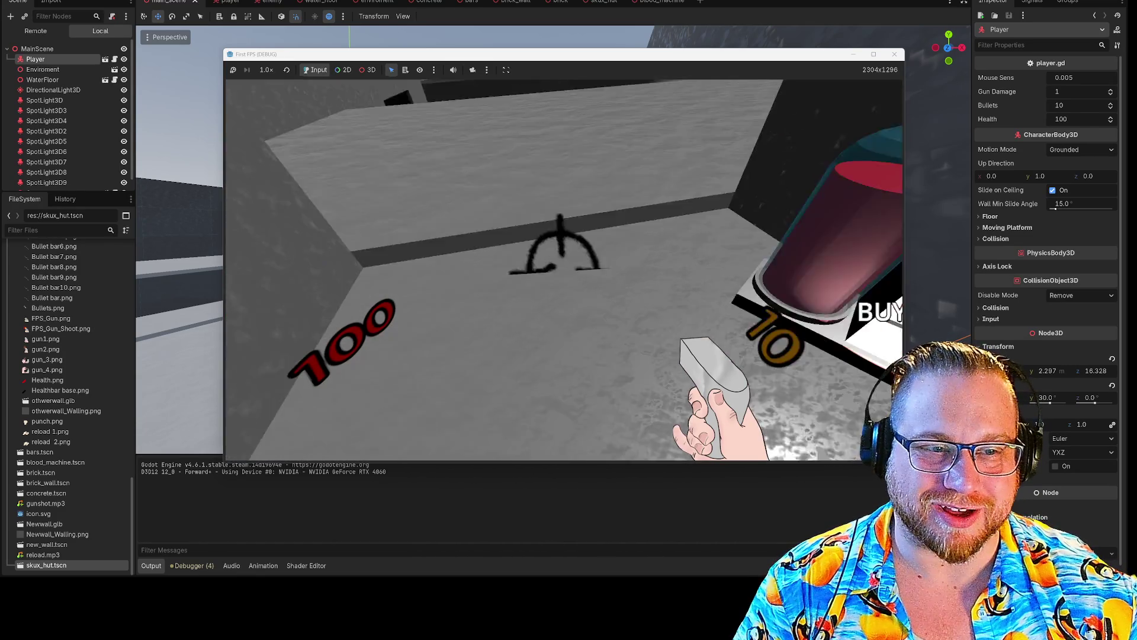
key(w)
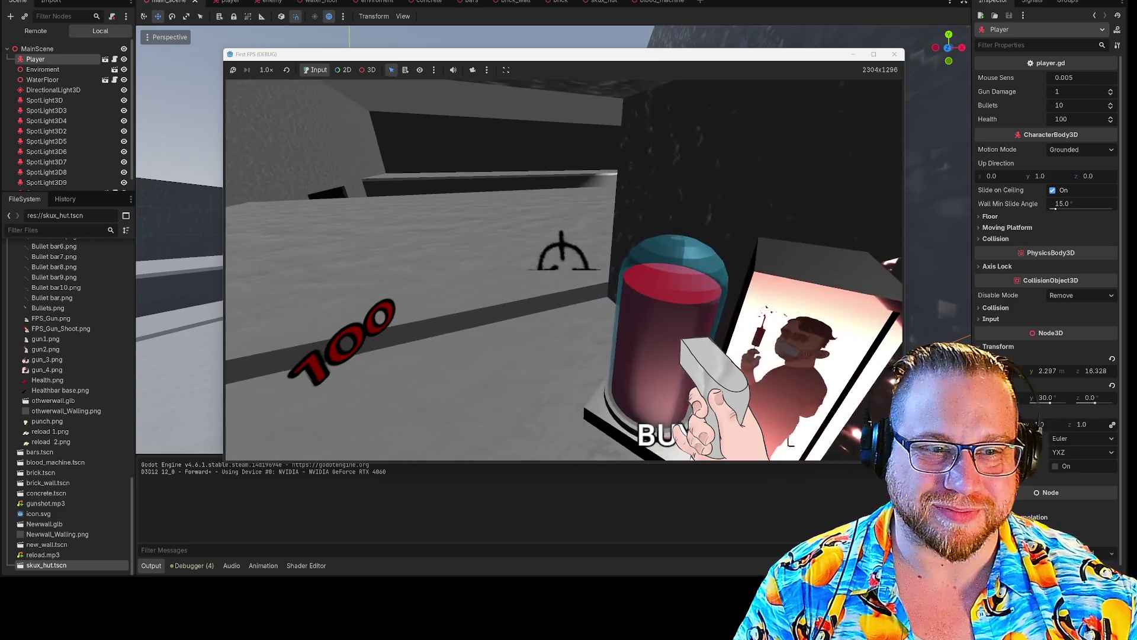
key(w)
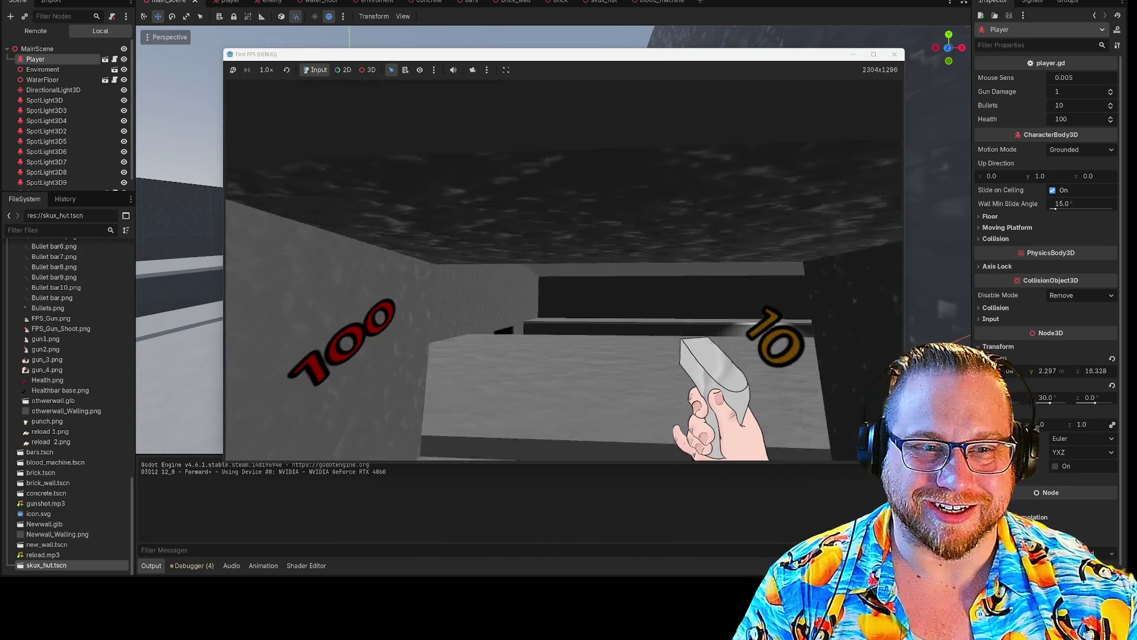
key(w)
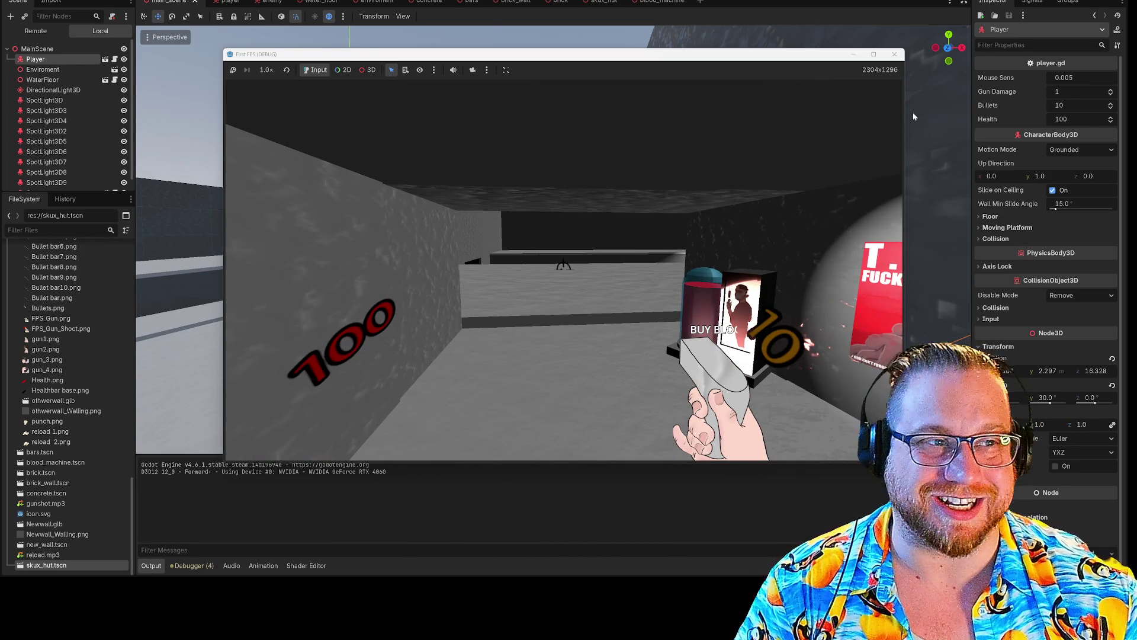
- Stop the running game and fly the editor camera back to frame the hut entrance
click(899, 56)
right_click(679, 257)
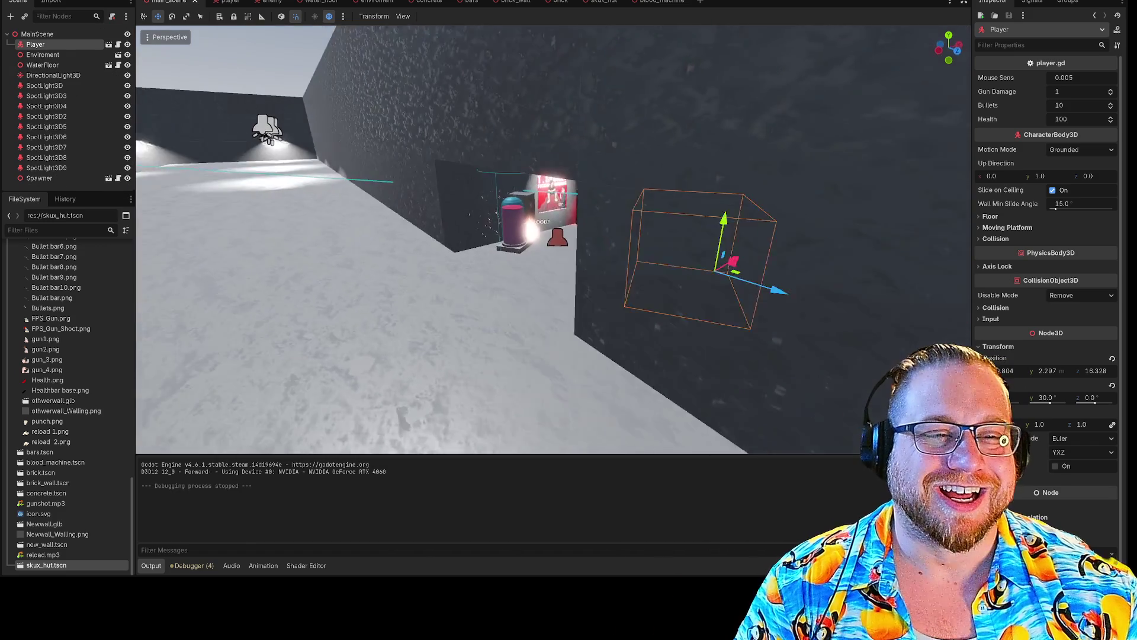
key(w)
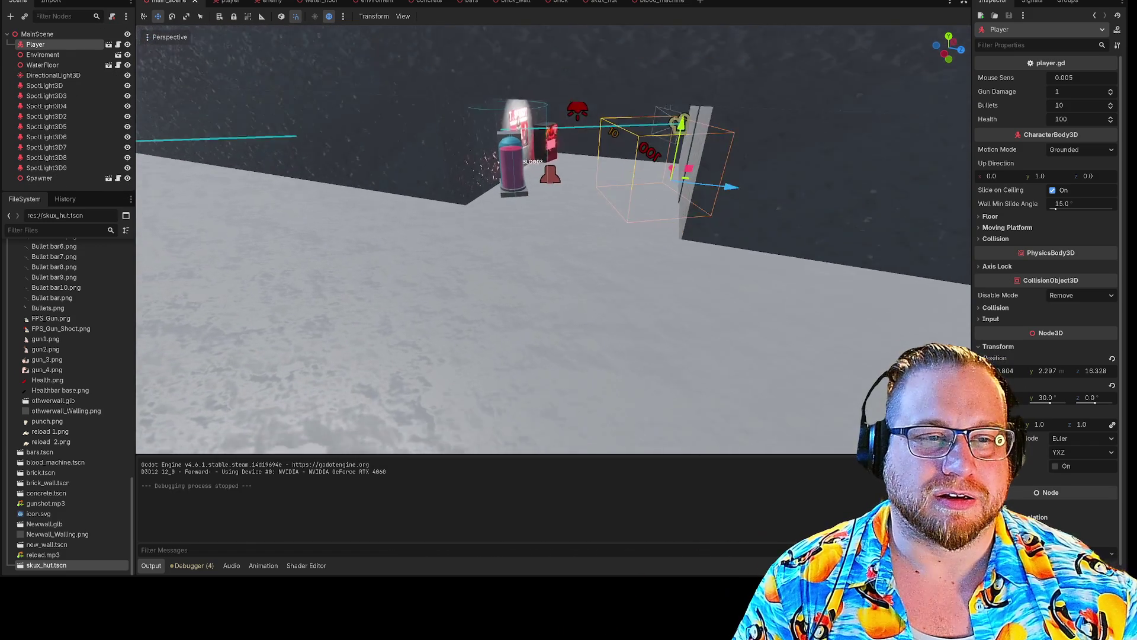
key(s)
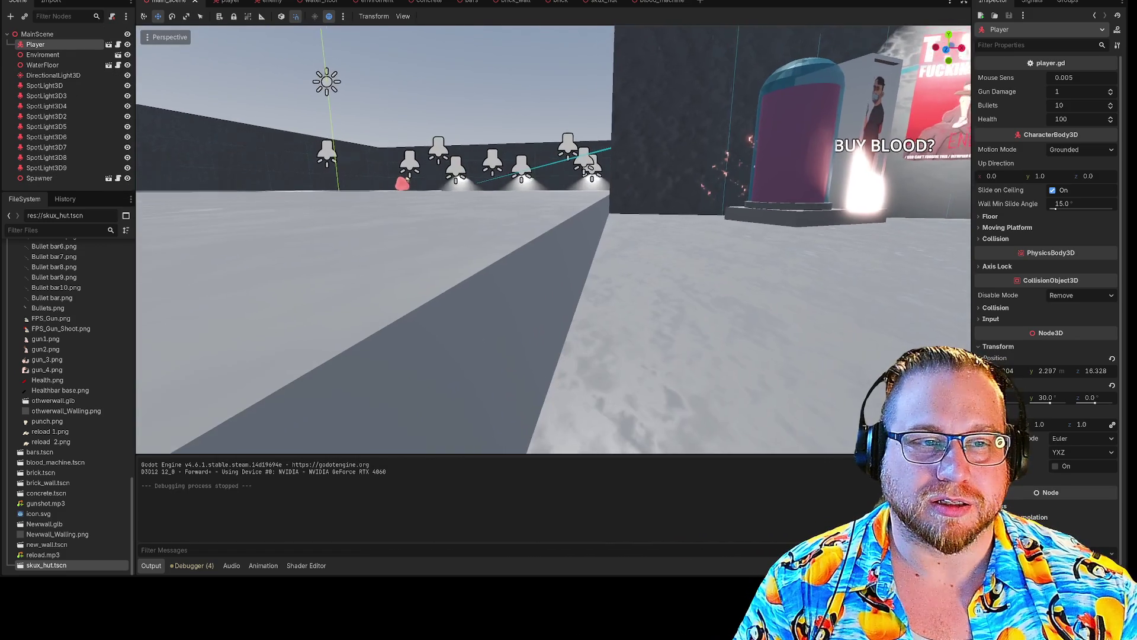
key(d)
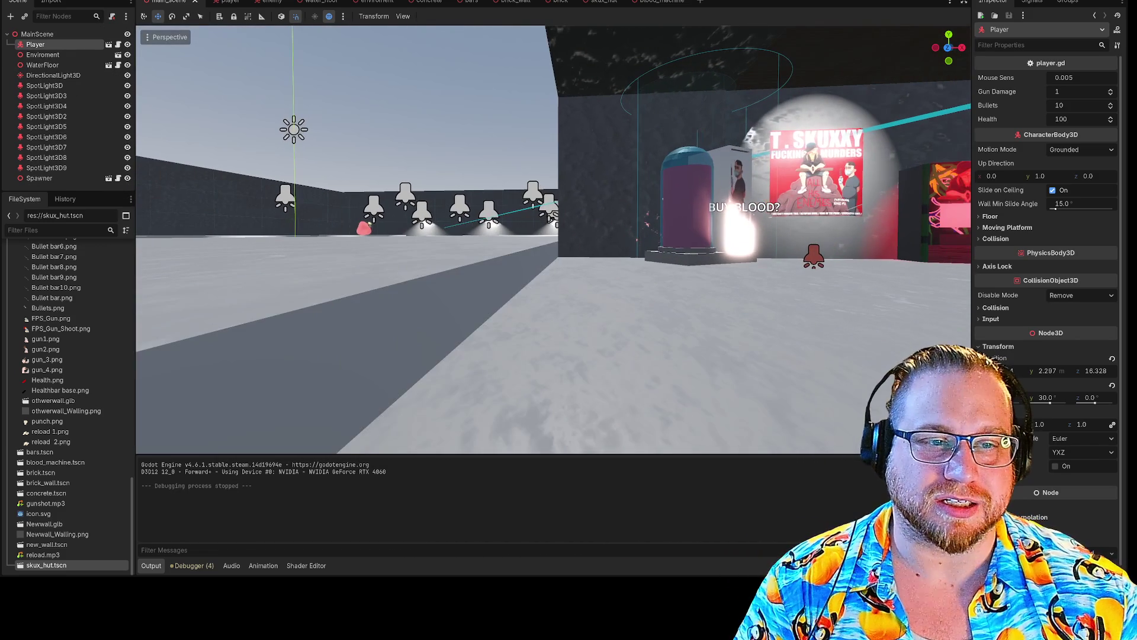
key(s)
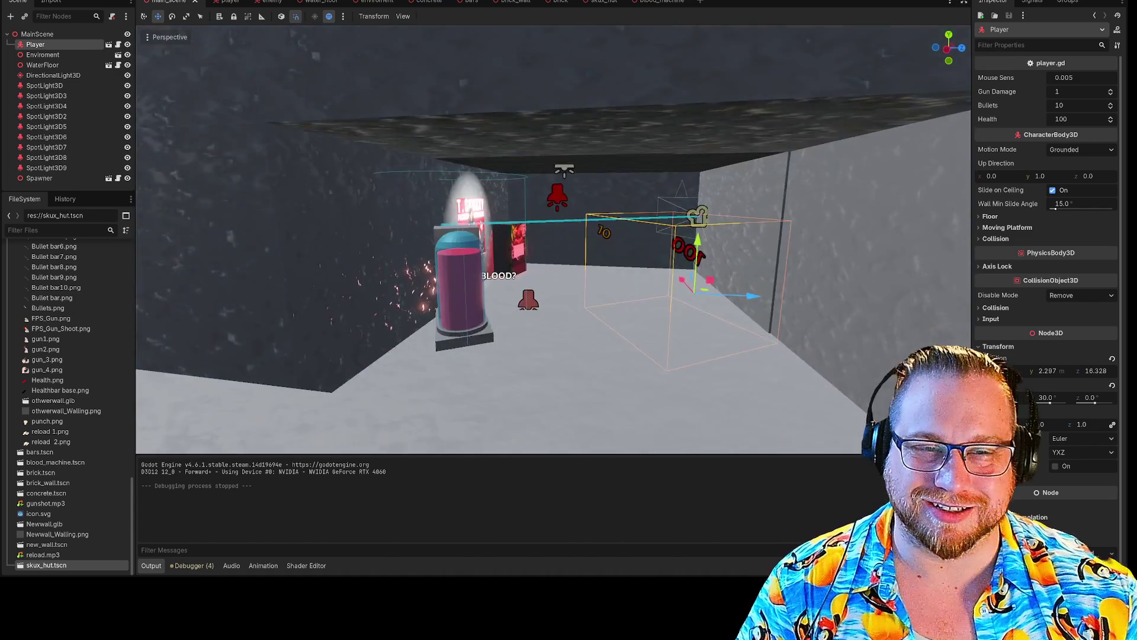
key(s)
- Select the Enviroment, Spawner and Player nodes in turn, then orbit to view the hut from above
click(622, 242)
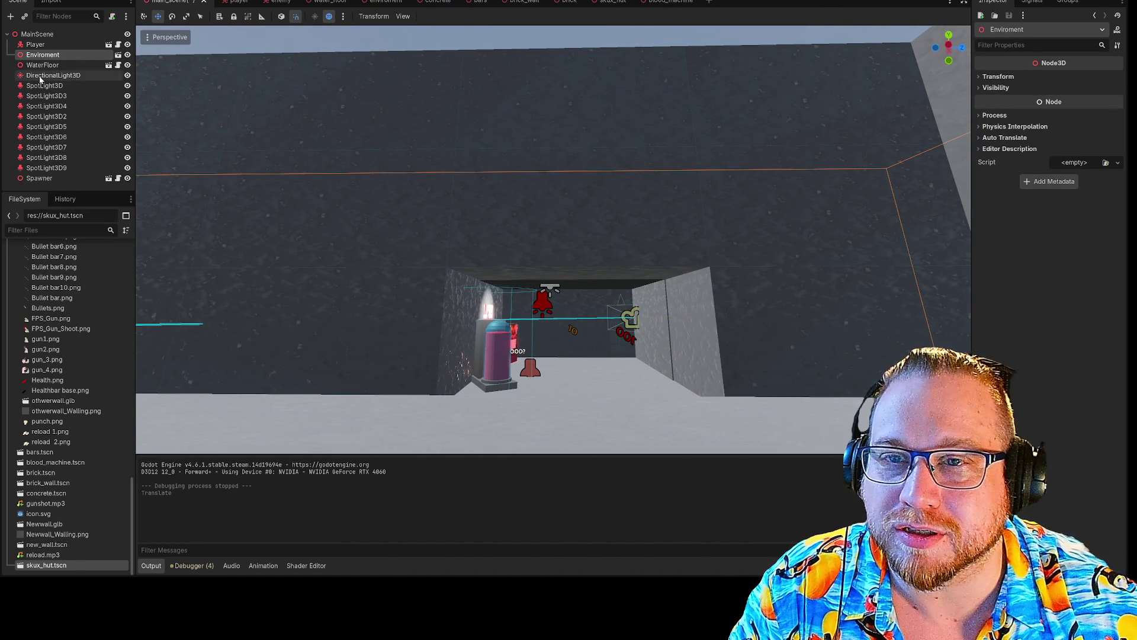
click(39, 179)
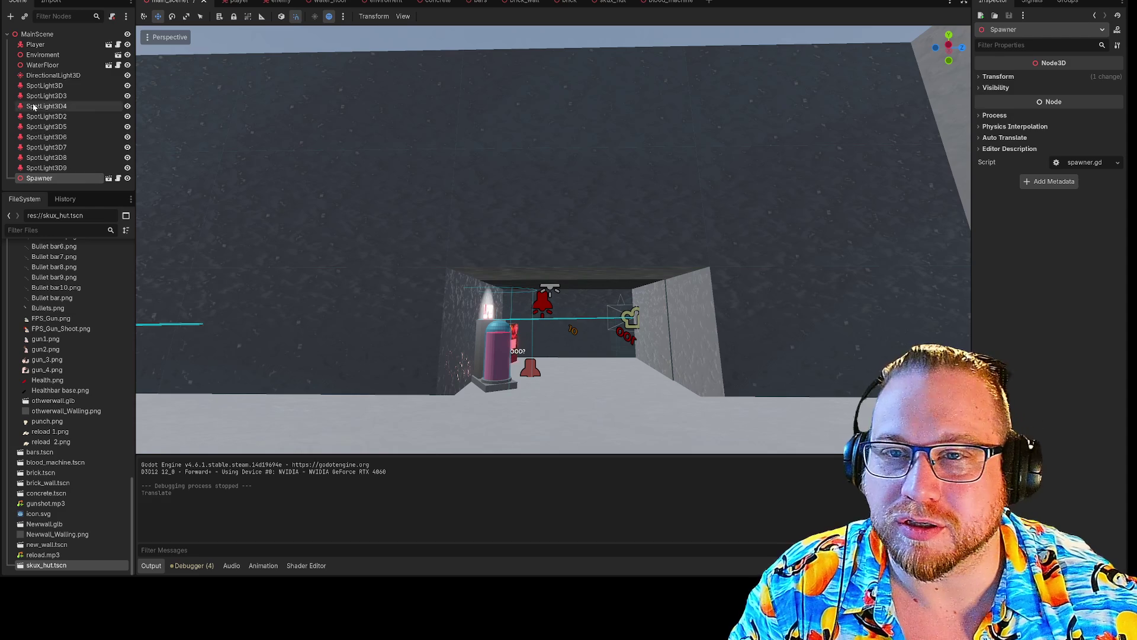
click(36, 45)
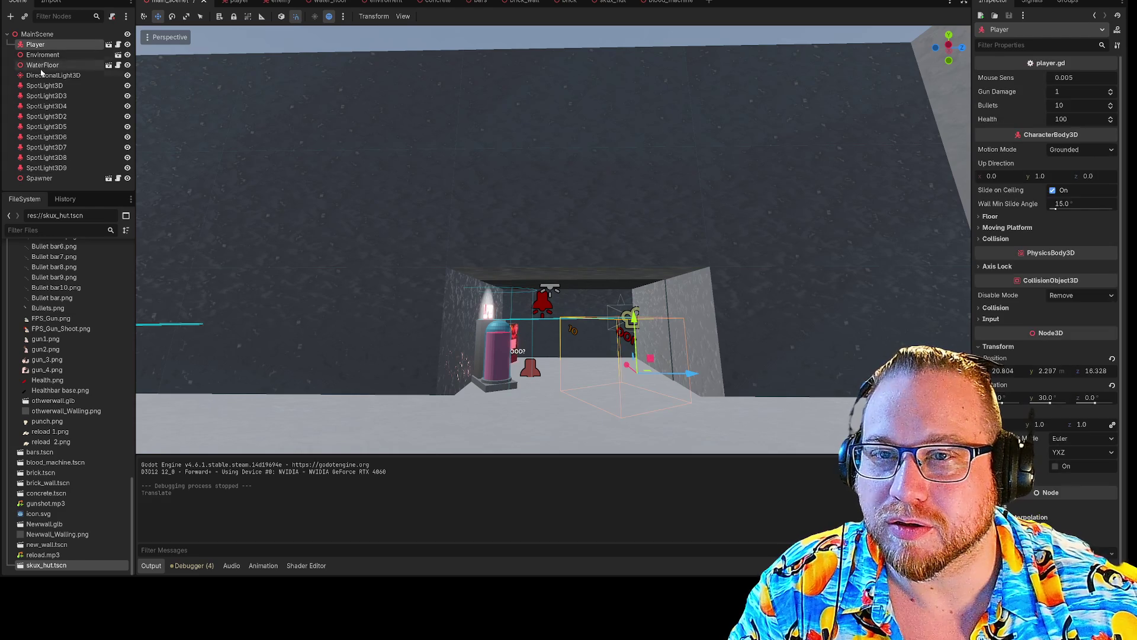
click(579, 253)
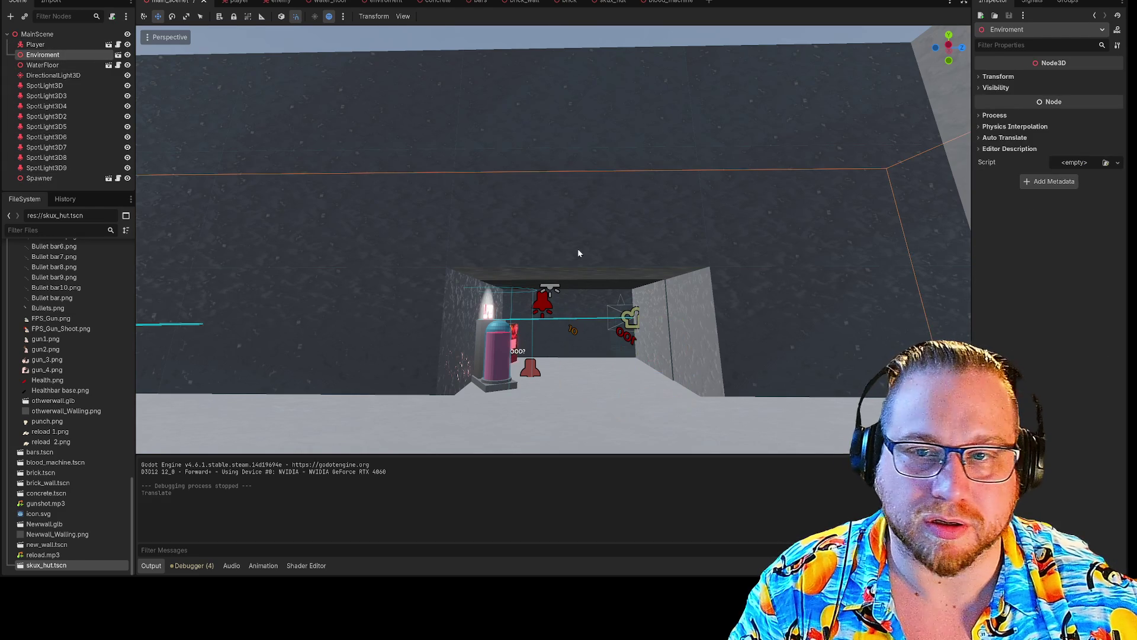
mouse_move(596, 337)
mouse_down()
mouse_move(595, 299)
mouse_move(524, 258)
mouse_move(510, 266)
mouse_move(510, 225)
mouse_move(515, 278)
mouse_move(920, 49)
mouse_up()
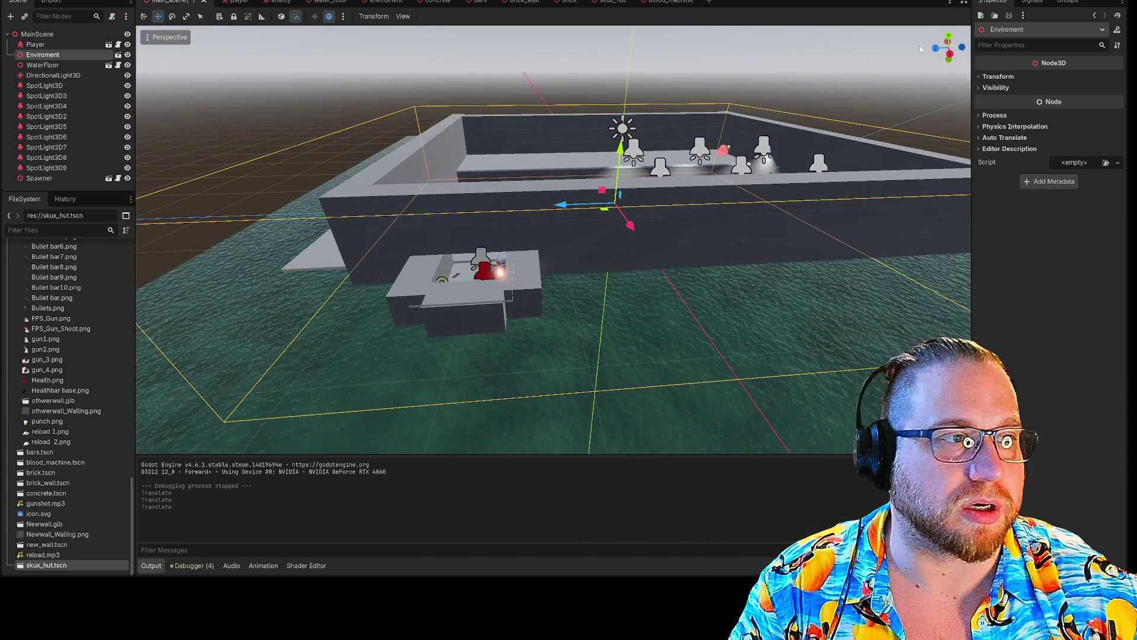
- In the environment scene, raise SkuxHut from Y 7.2 to 7.4 and launch the game with F5
click(379, 2)
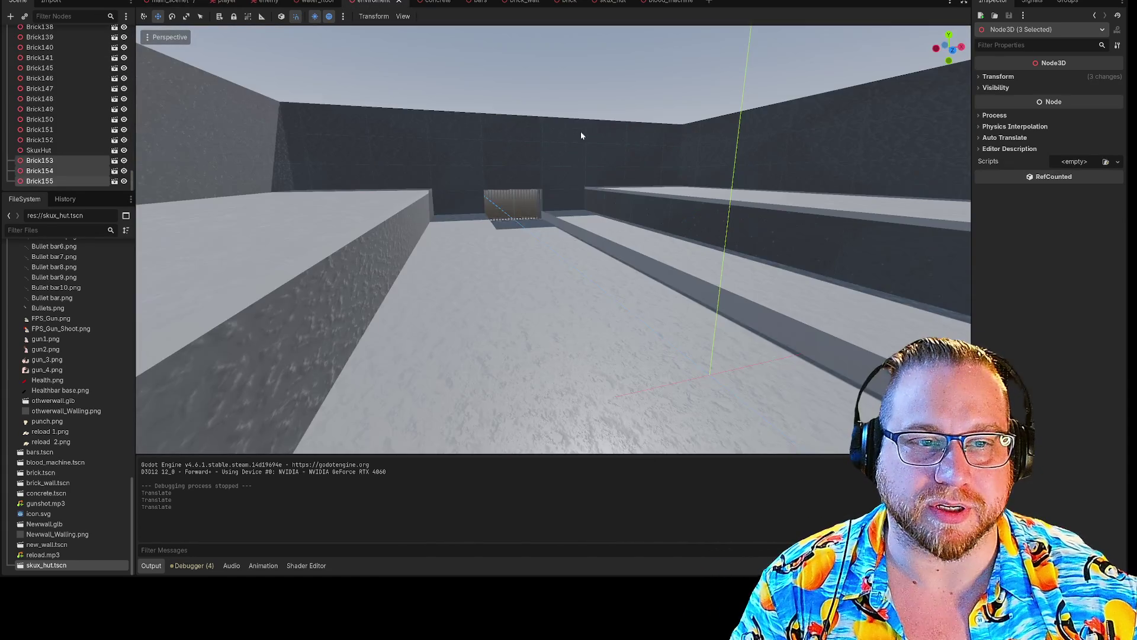
mouse_move(521, 260)
mouse_down()
mouse_move(540, 282)
mouse_move(529, 291)
mouse_up()
click(538, 282)
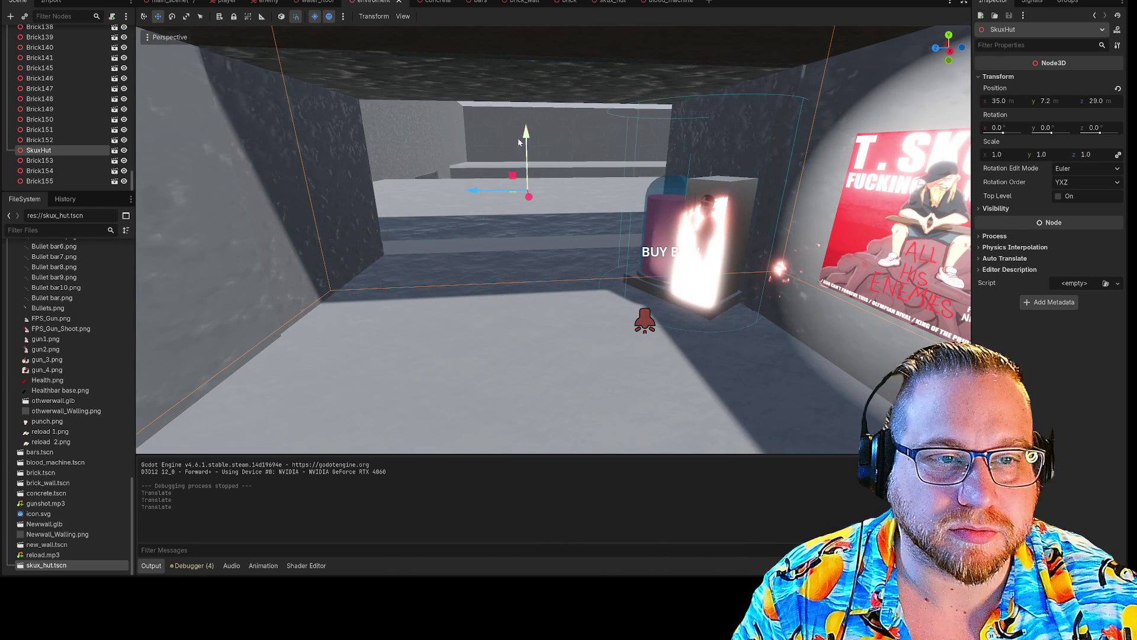
drag(529, 127, 527, 114)
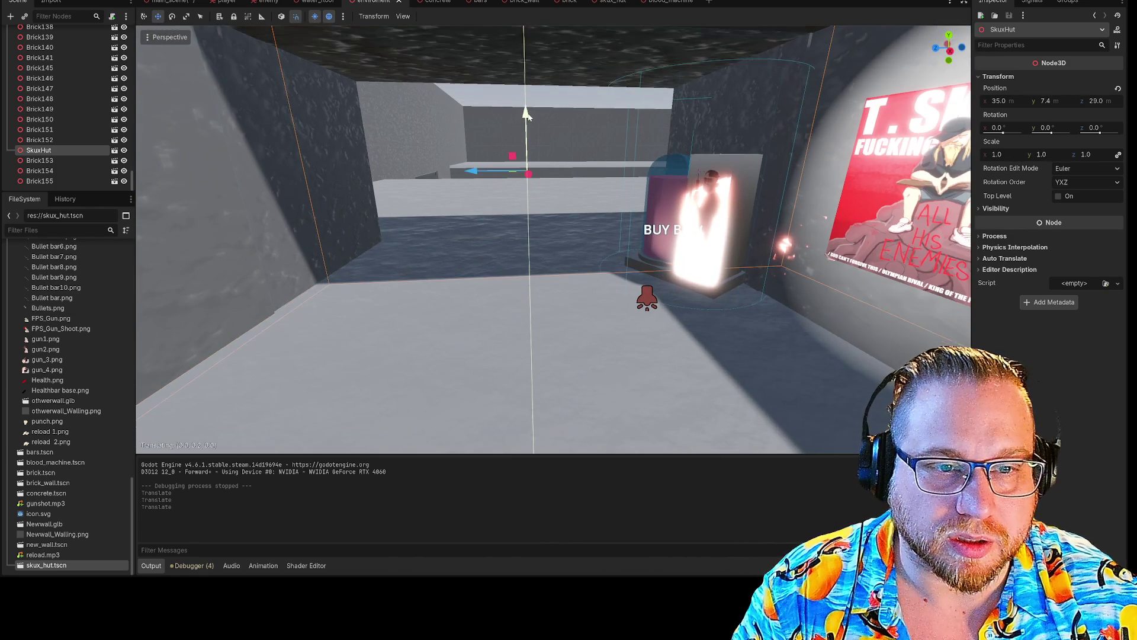
click(455, 123)
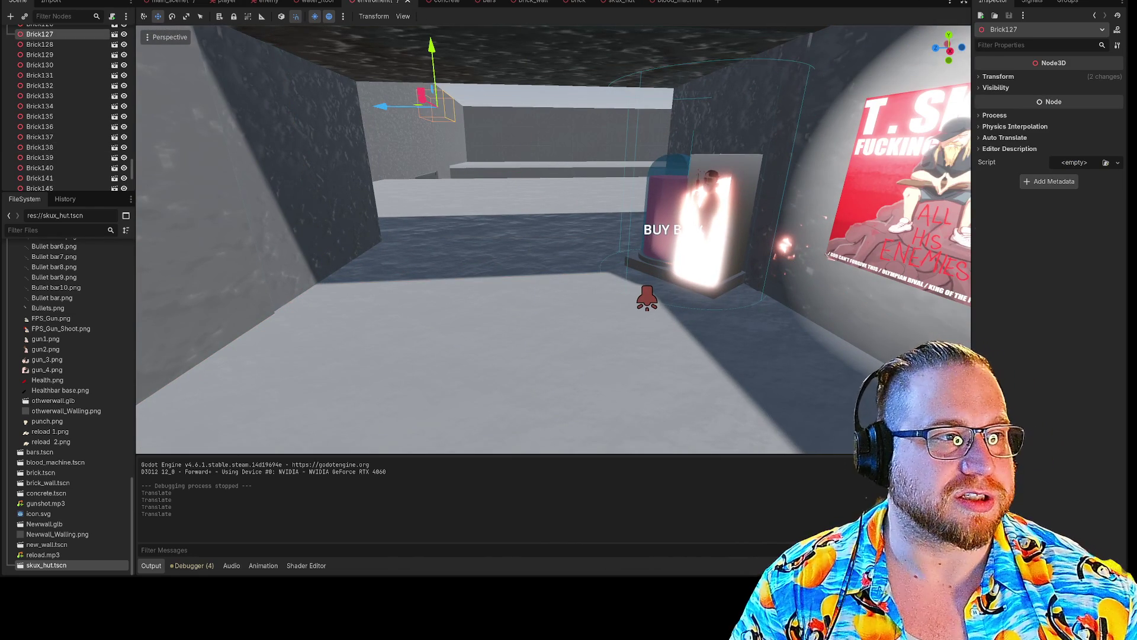
key(F5)
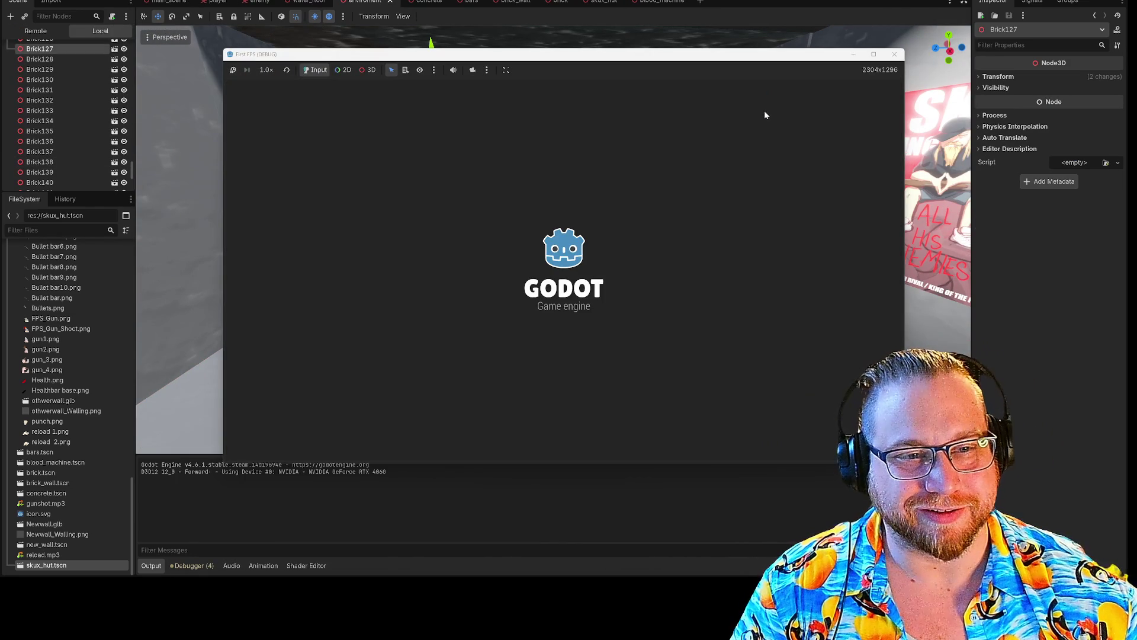
- Walk past the hut poster to the blood machine and punch it, triggering the vendor_health.gd line 12 error
key(w)
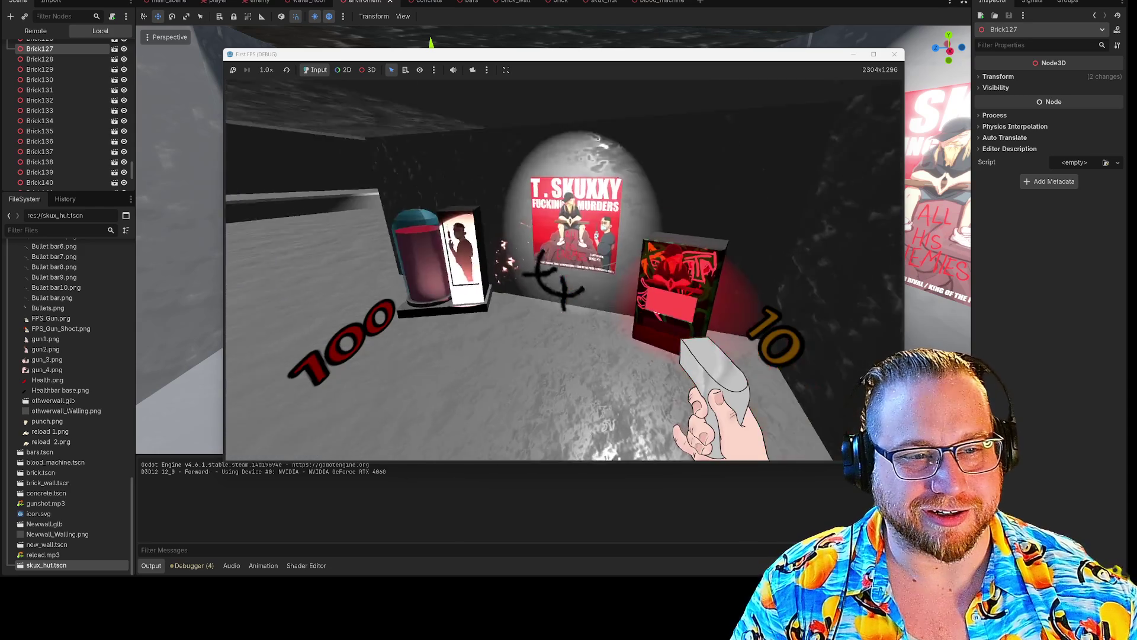
key(w)
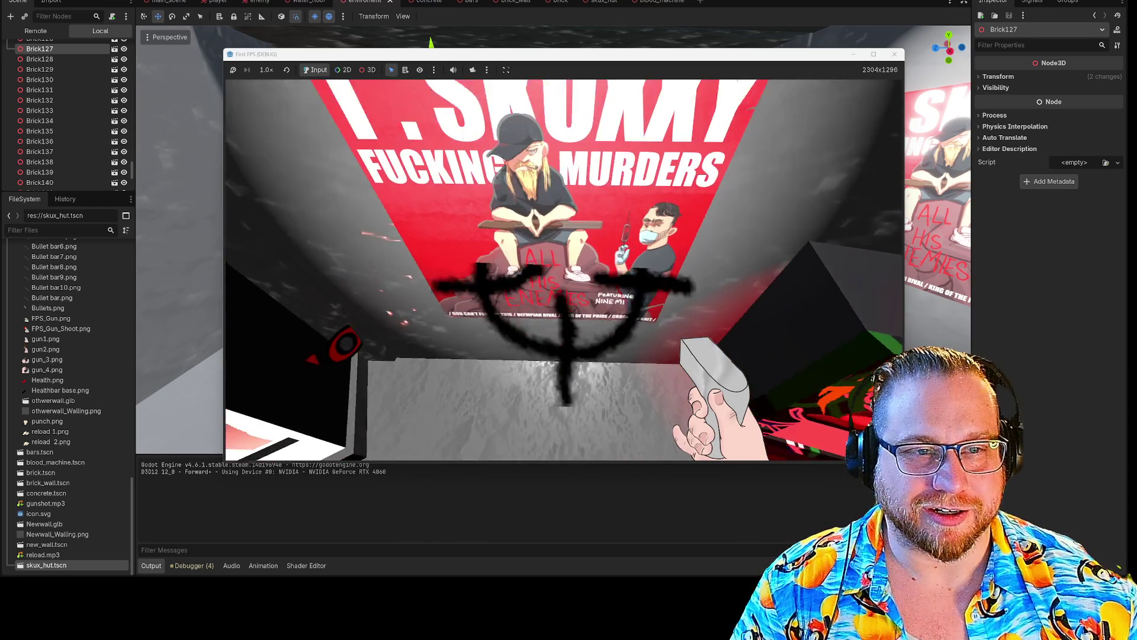
key(s)
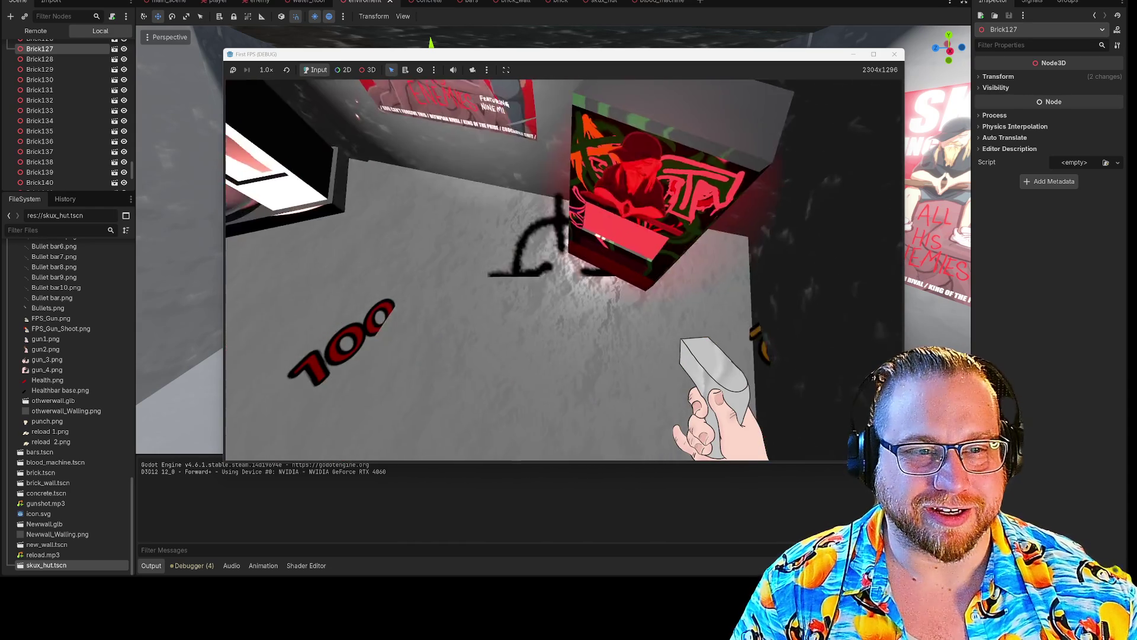
key(w)
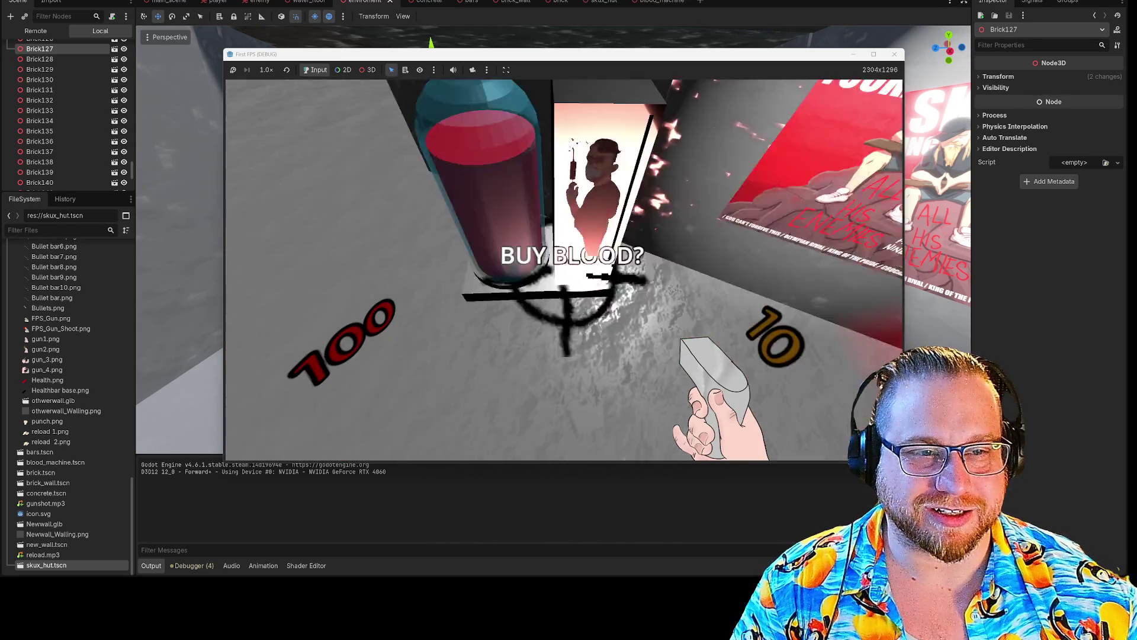
click(563, 269)
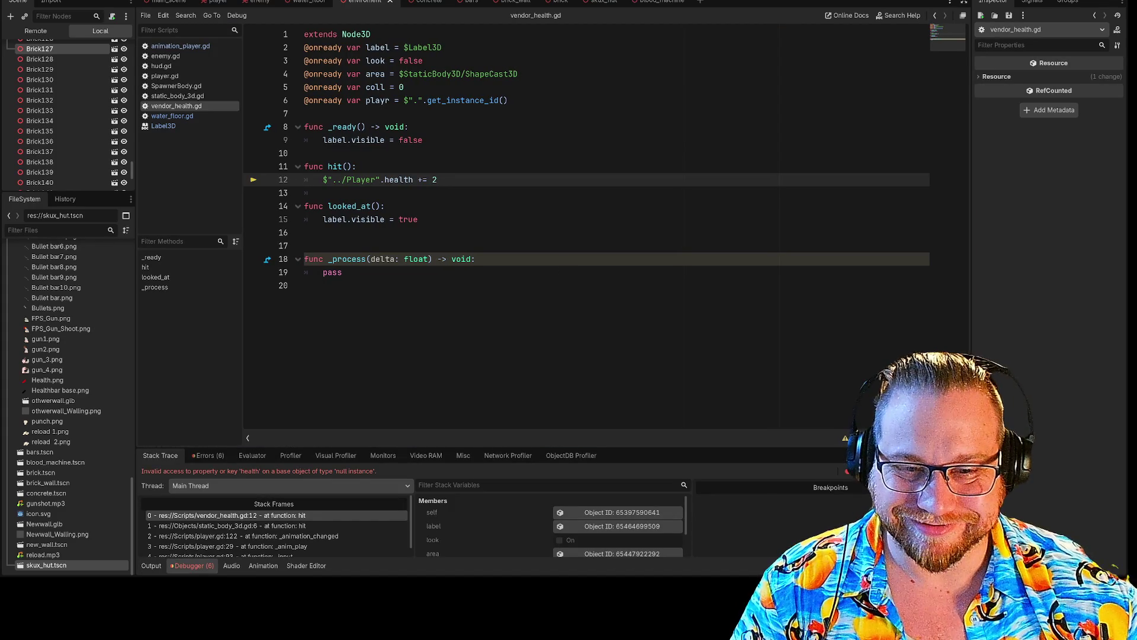
- Relaunch the game with F5 and fire one shot inside the hut, leaving 9 ammo
key(F5)
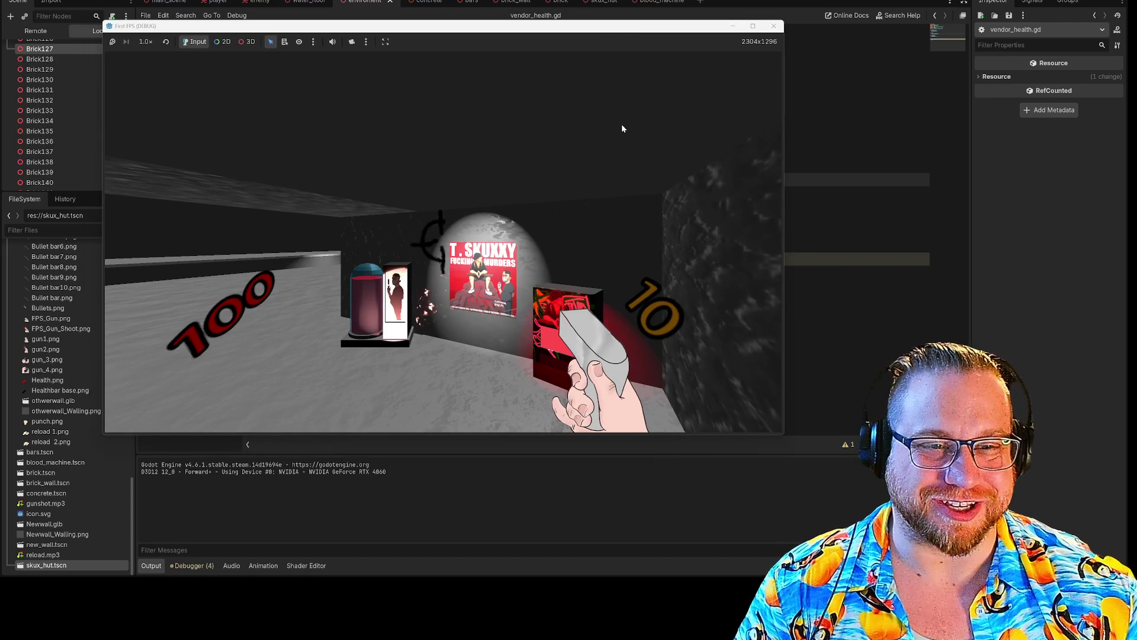
click(621, 128)
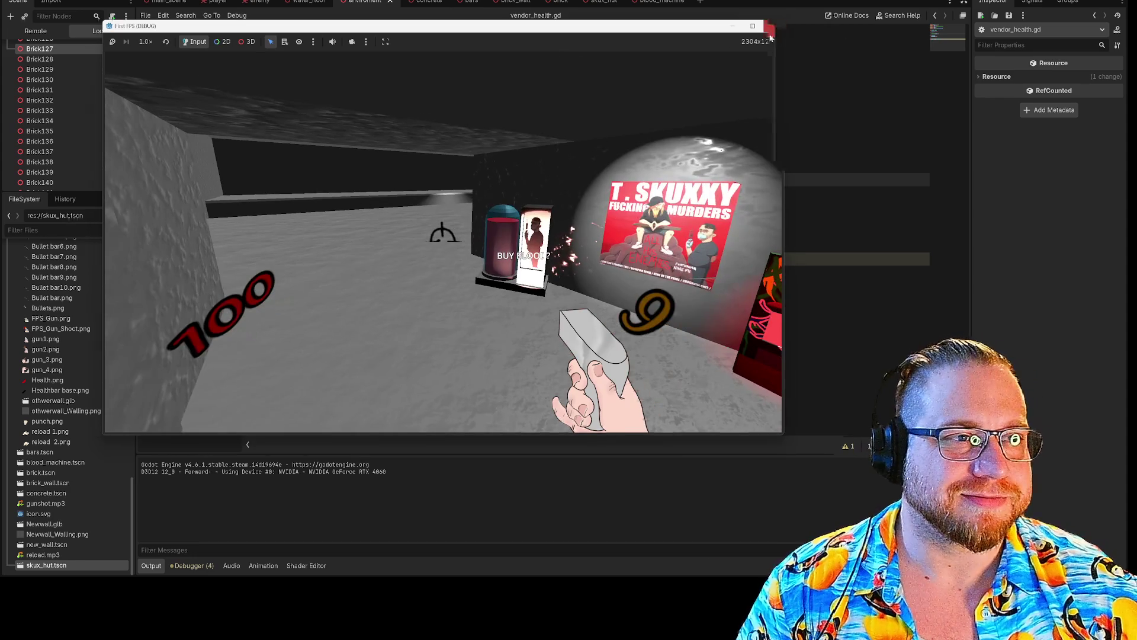
- Close the current run, save and relaunch the game, and walk up to the hut wall
click(768, 26)
key(F5)
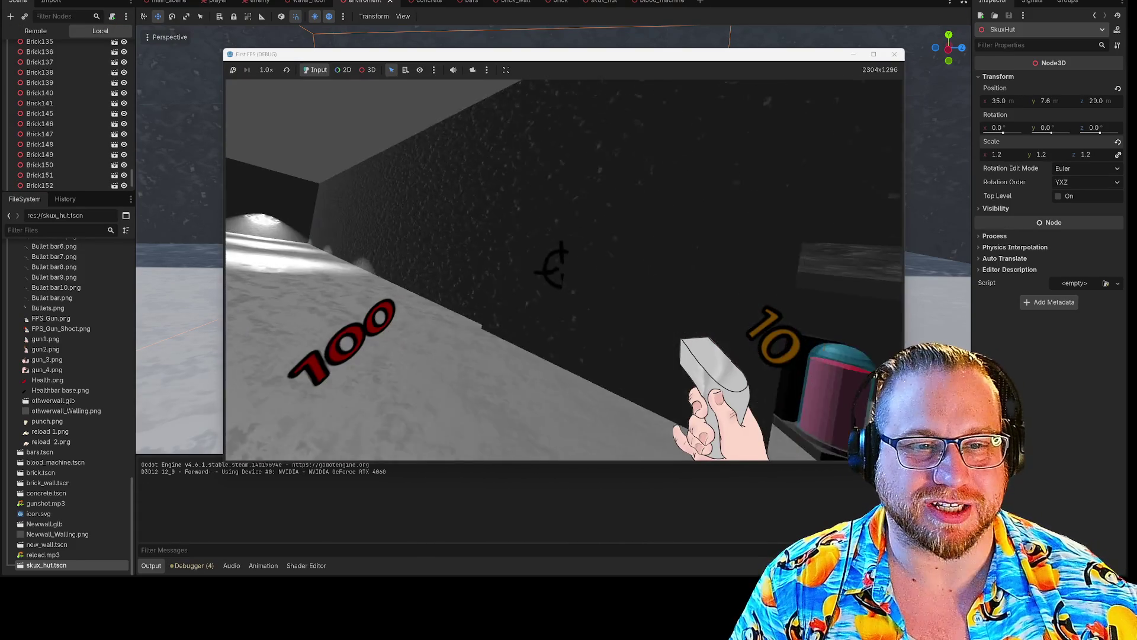
key(w)
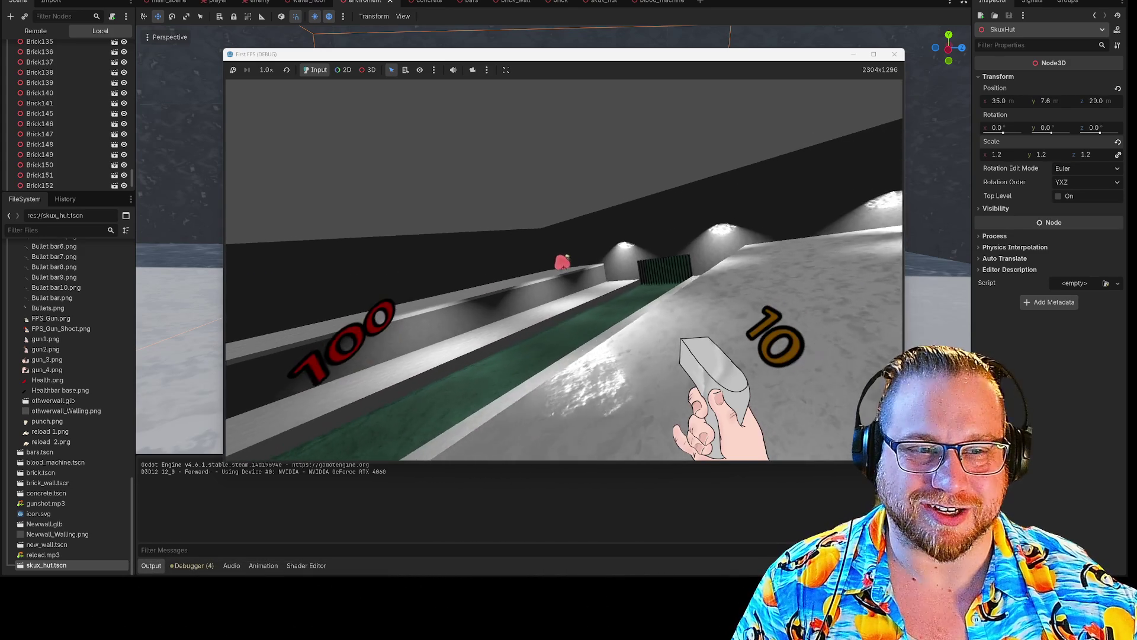
- Shoot the enemy repeatedly, then exit the running game with Escape
click(564, 270)
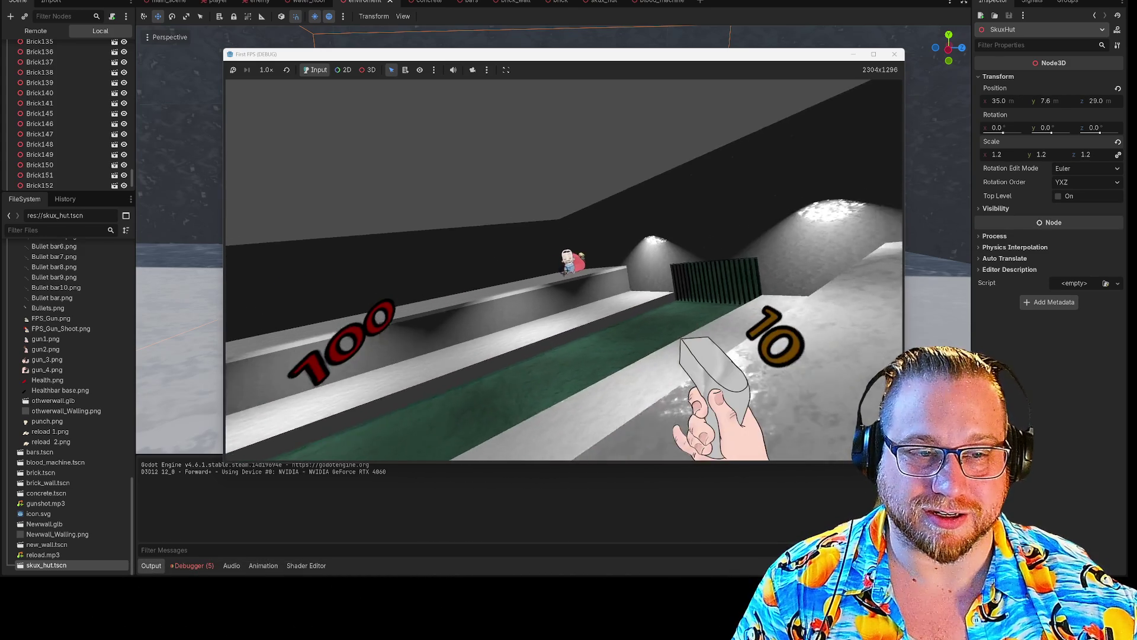
click(563, 270)
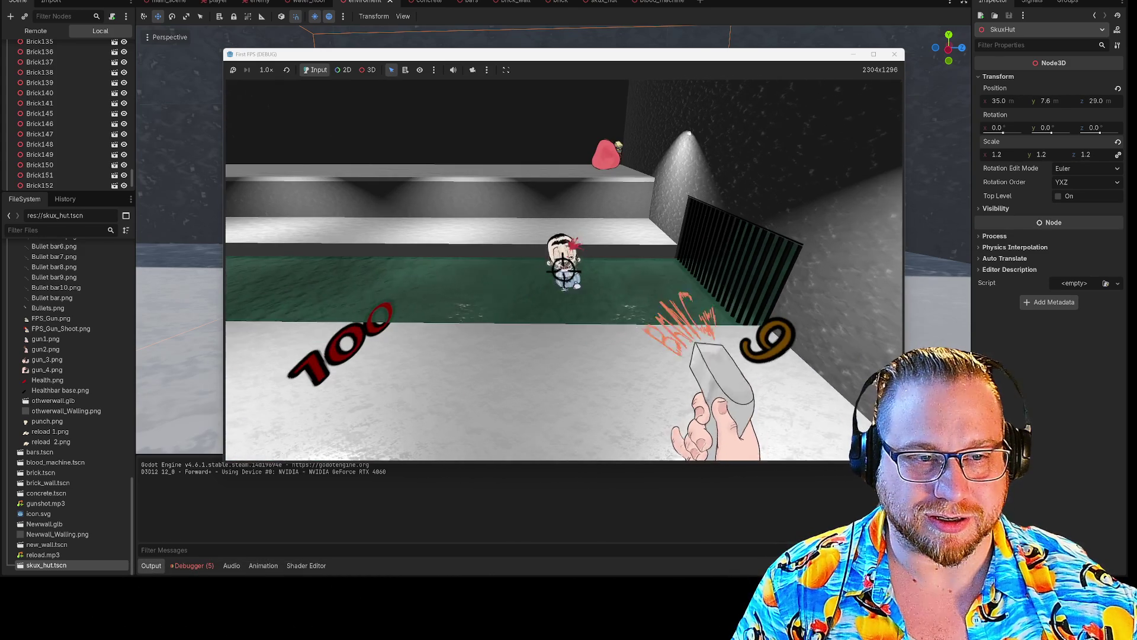
click(565, 267)
click(565, 270)
click(564, 271)
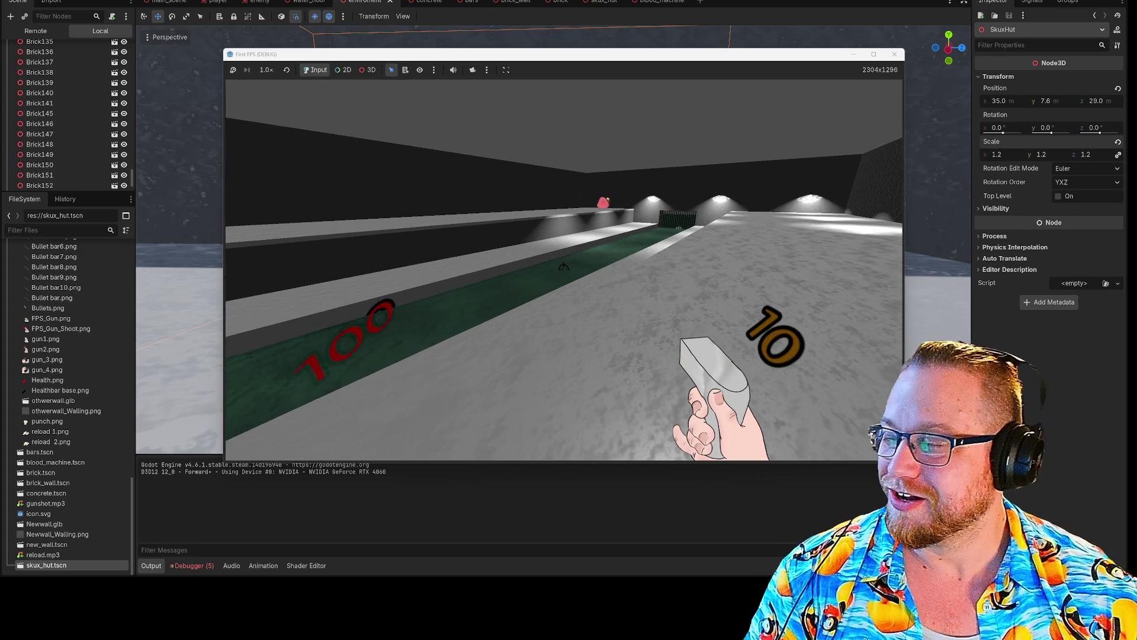
key(Escape)
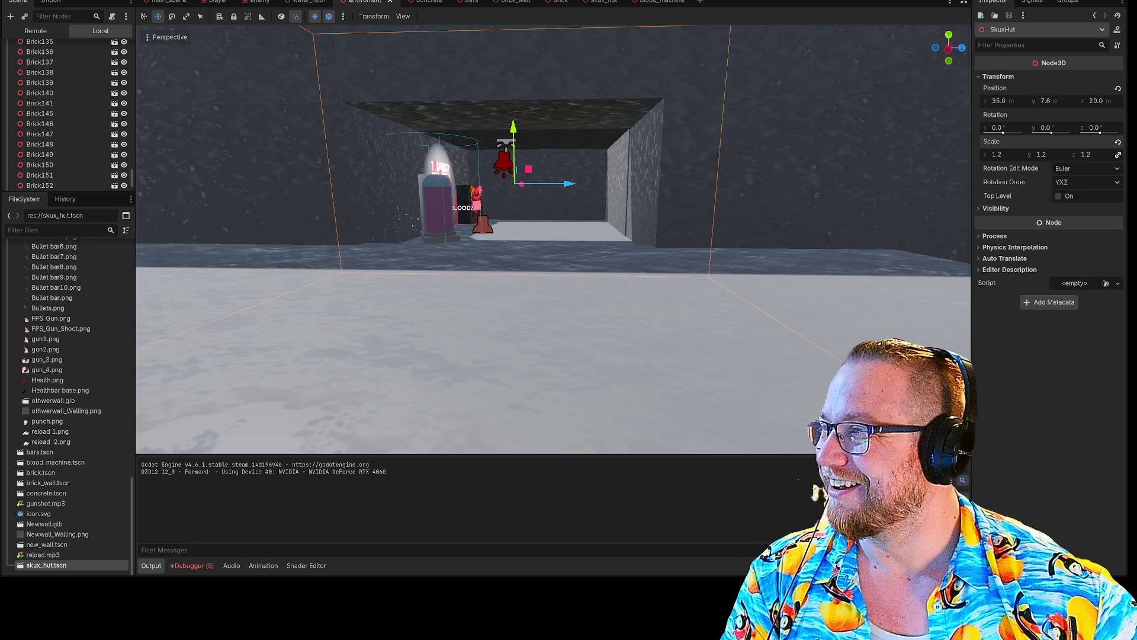
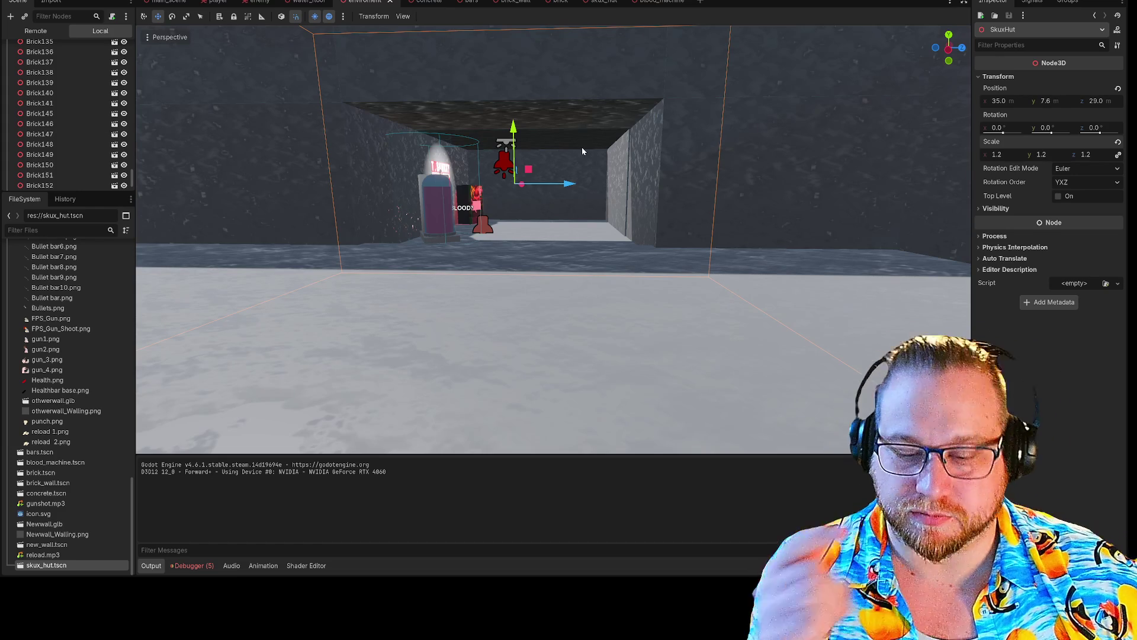
- Fly the freelook camera around the blood machine and its bars to view the hut wall
right_click(687, 201)
key(w)
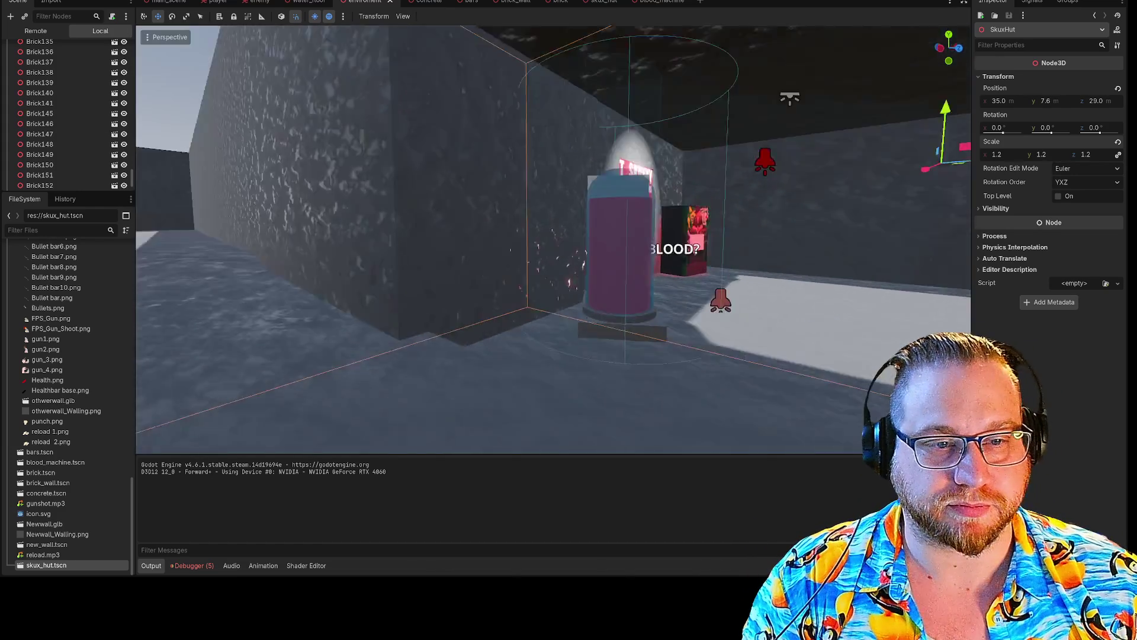
key(w)
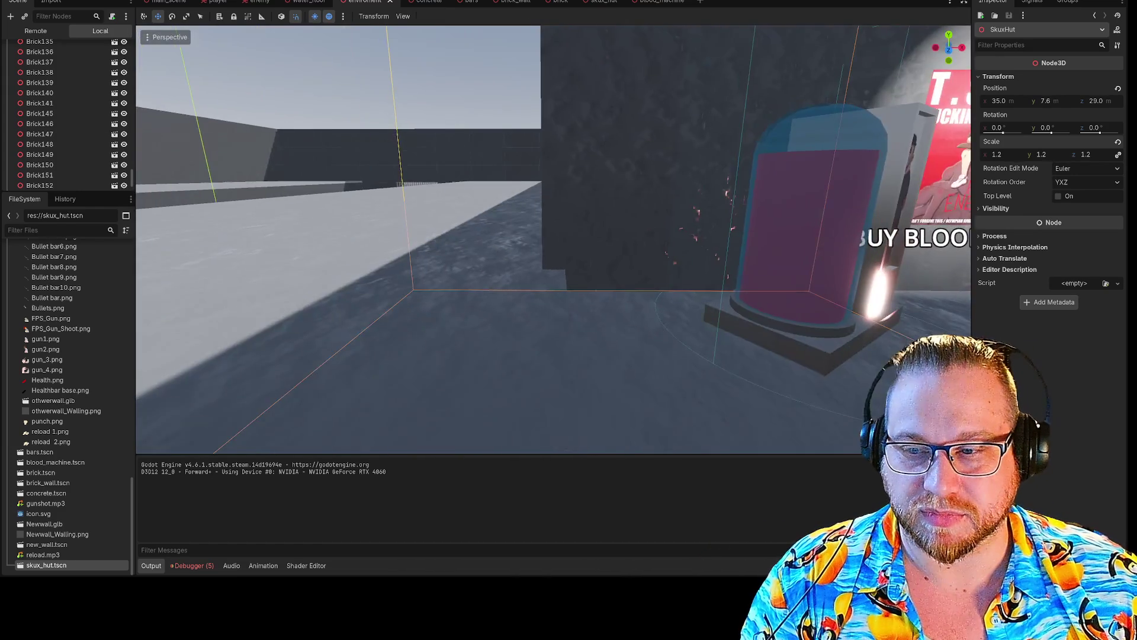
key(w)
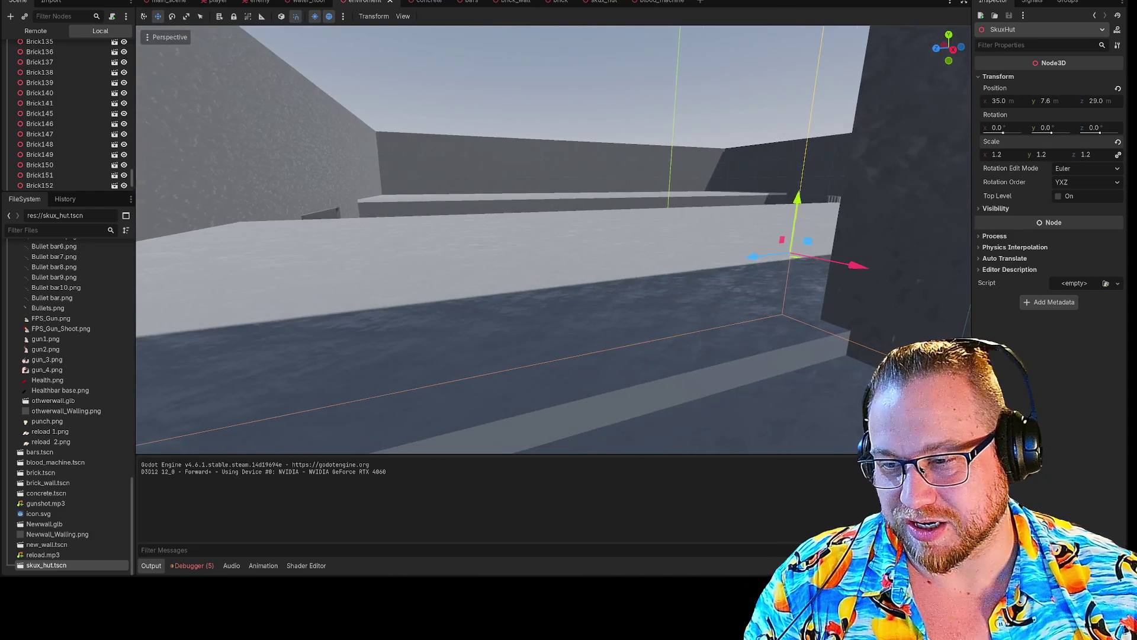
key(w)
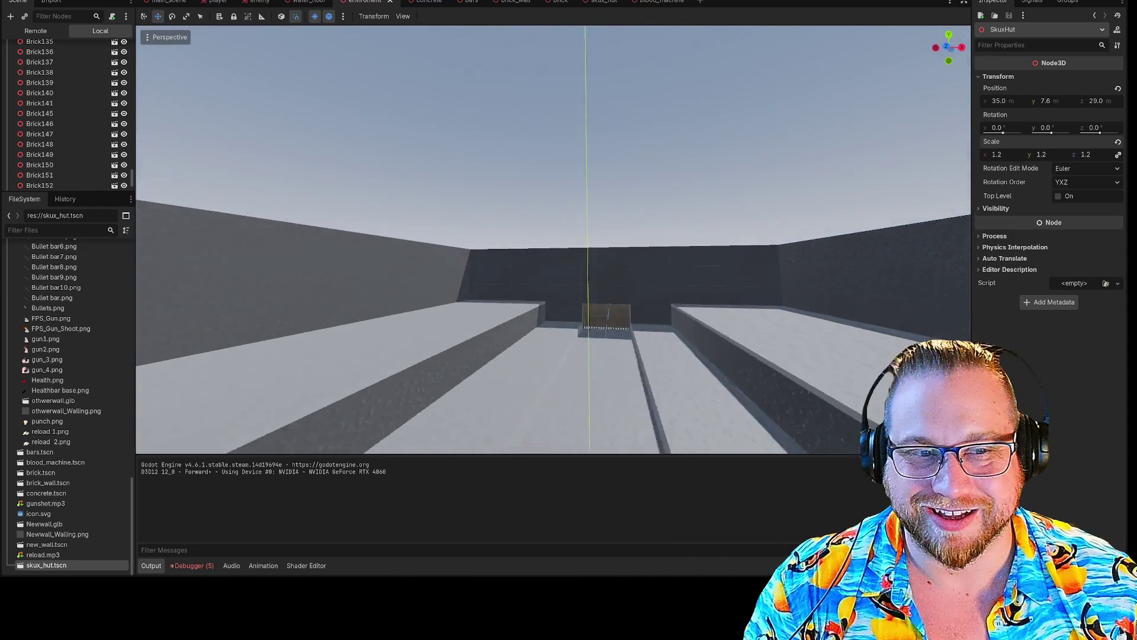
key(w)
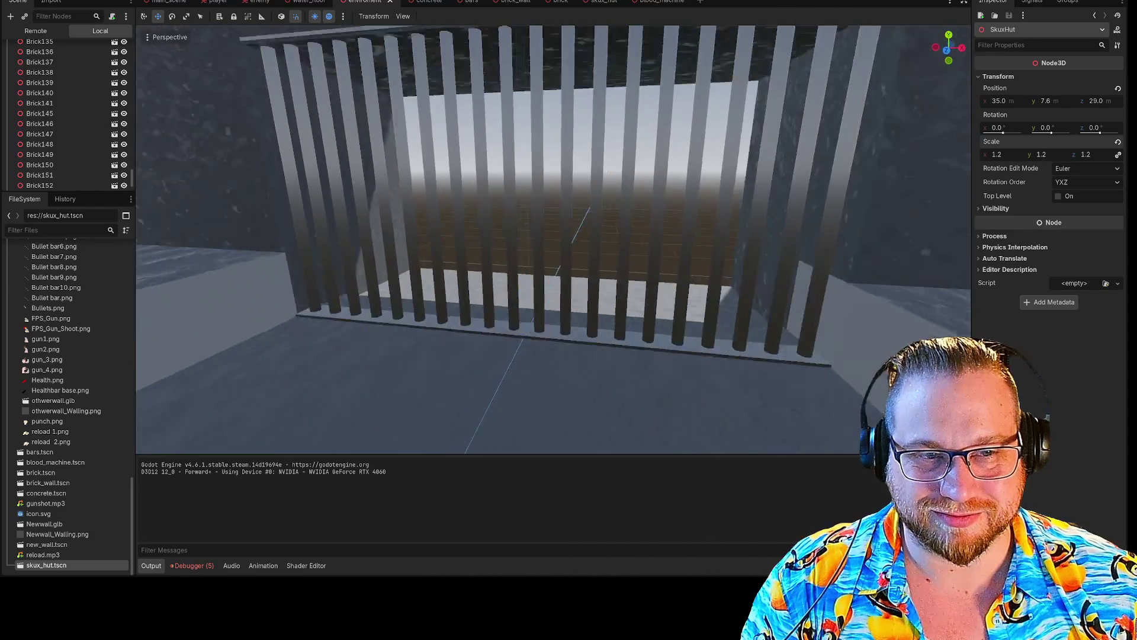
key(w)
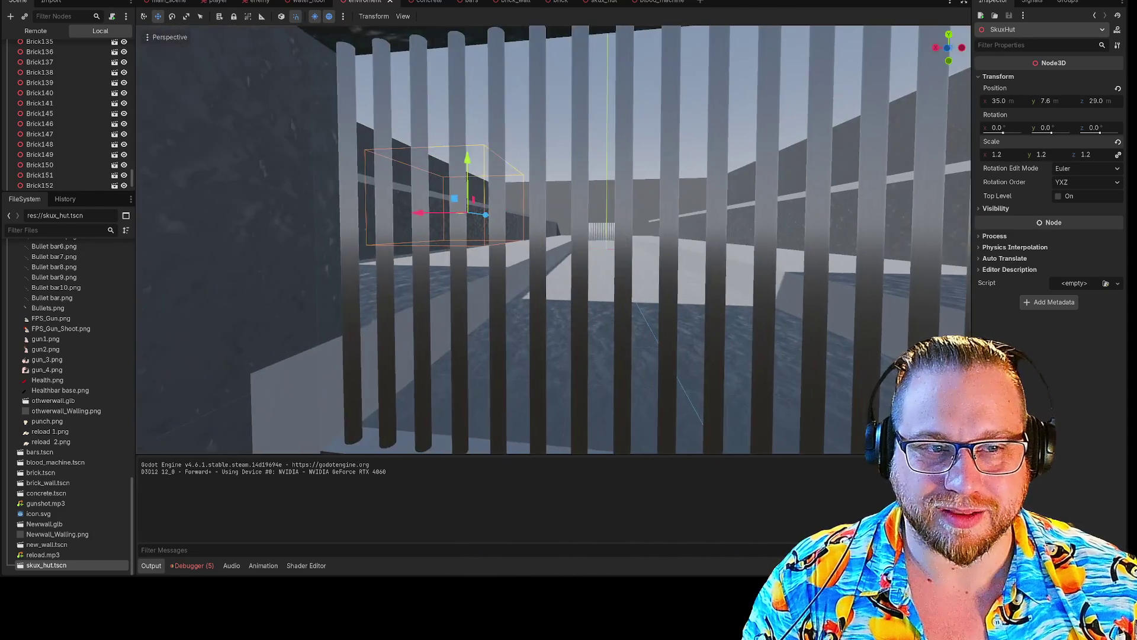
key(w)
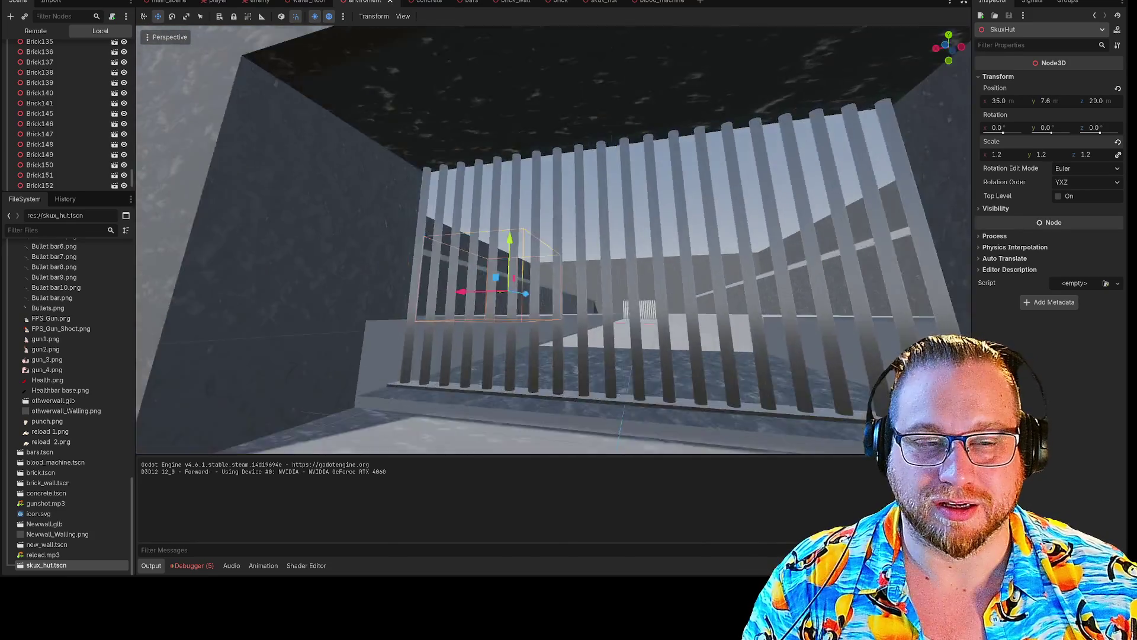
key(w)
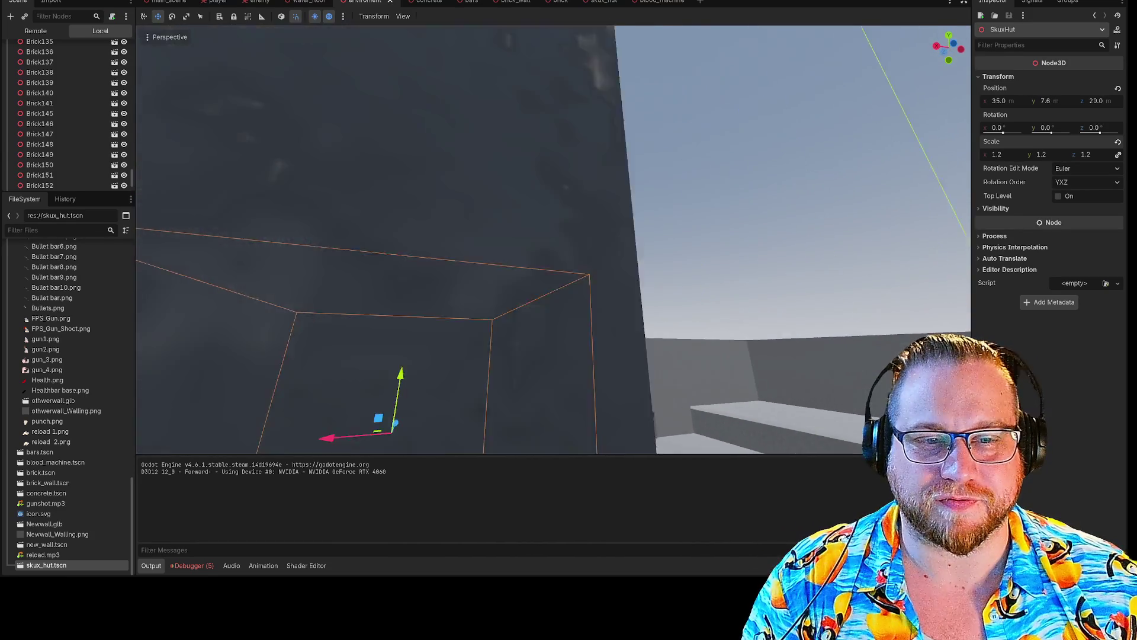
key(w)
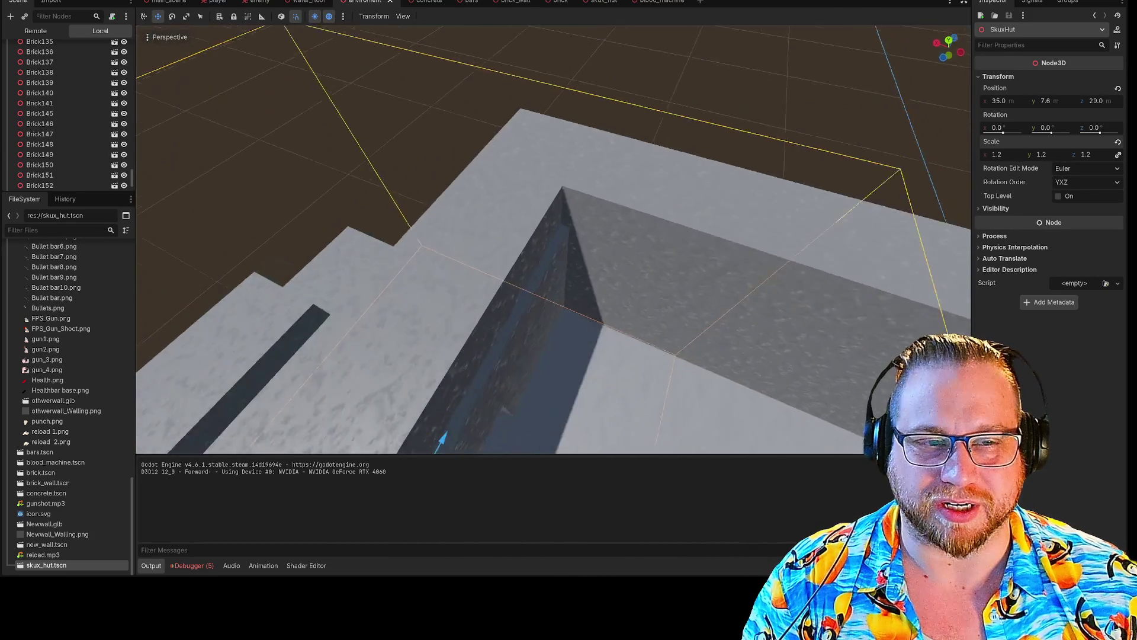
key(e)
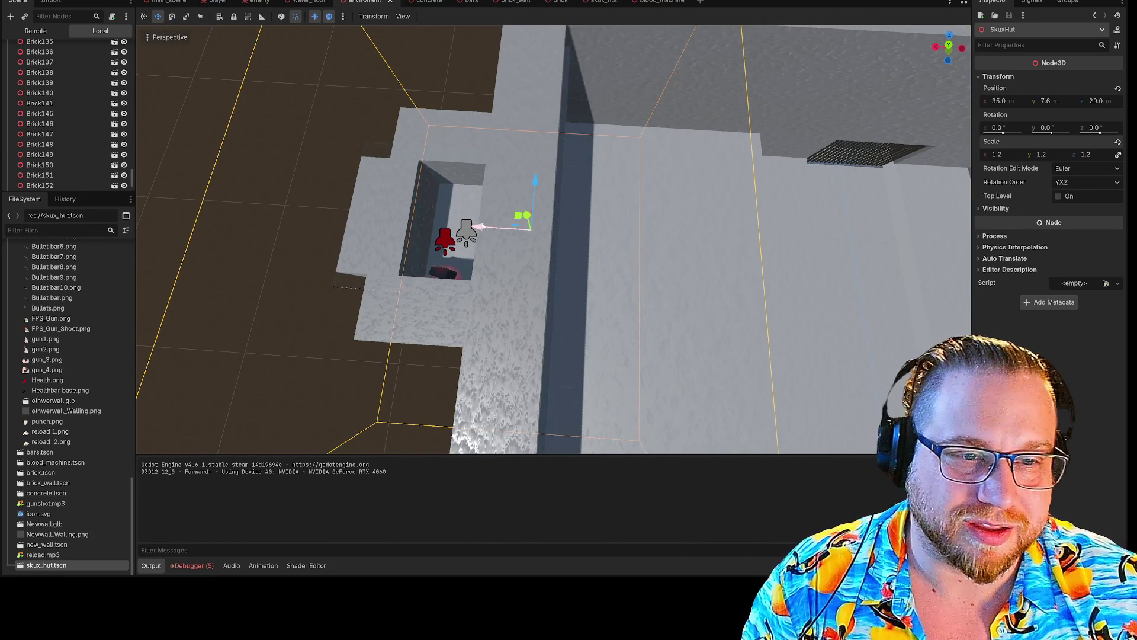
- Nudge SkuxHut along X and Y to position 35.2, 8.0, 29.0, then check its fit
drag(482, 227, 475, 244)
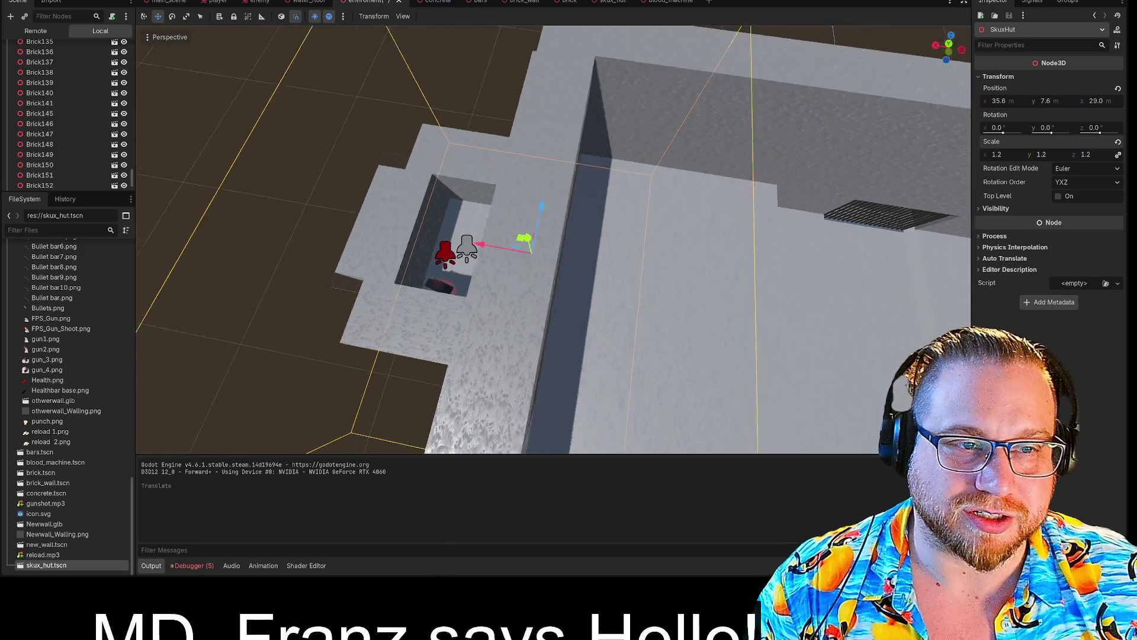
key(w)
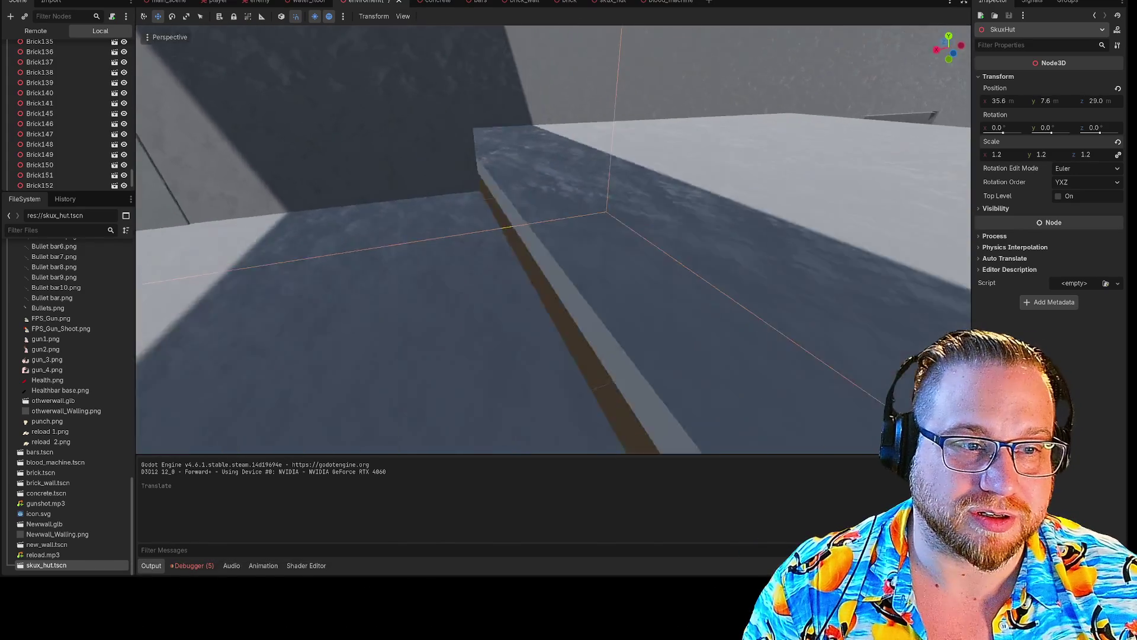
key(s)
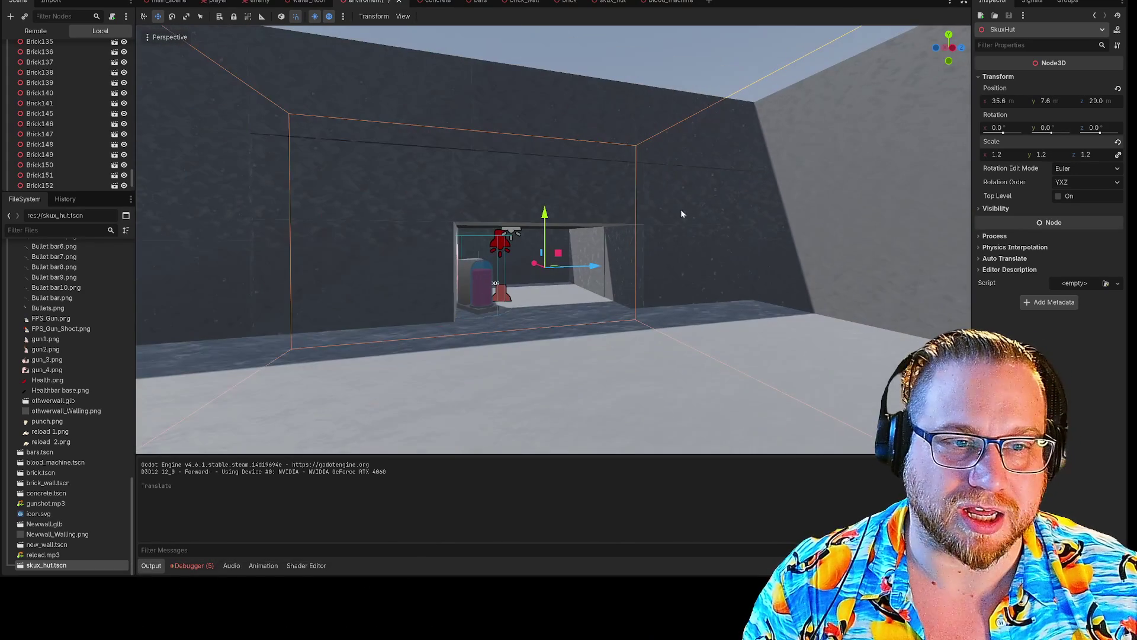
drag(545, 216, 545, 199)
key(w)
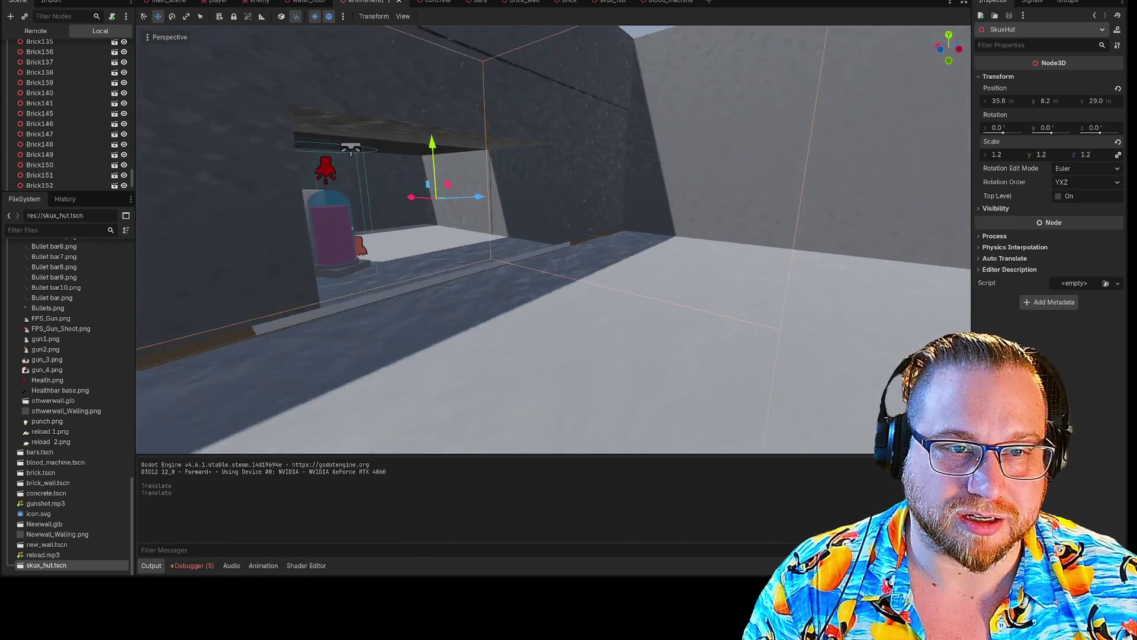
key(w)
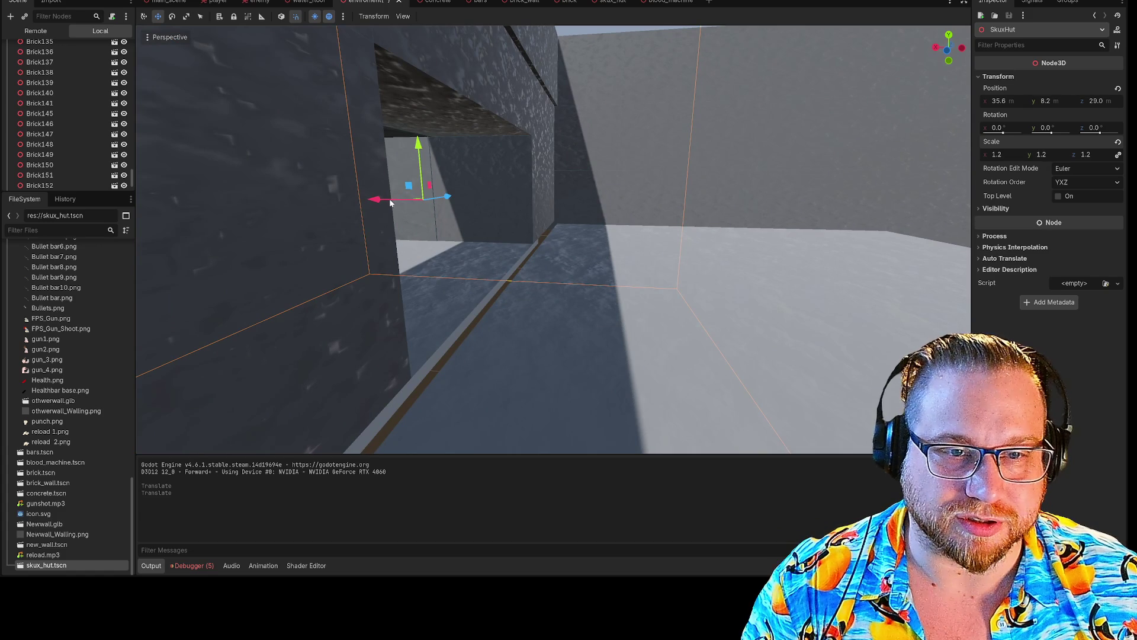
drag(393, 201, 386, 204)
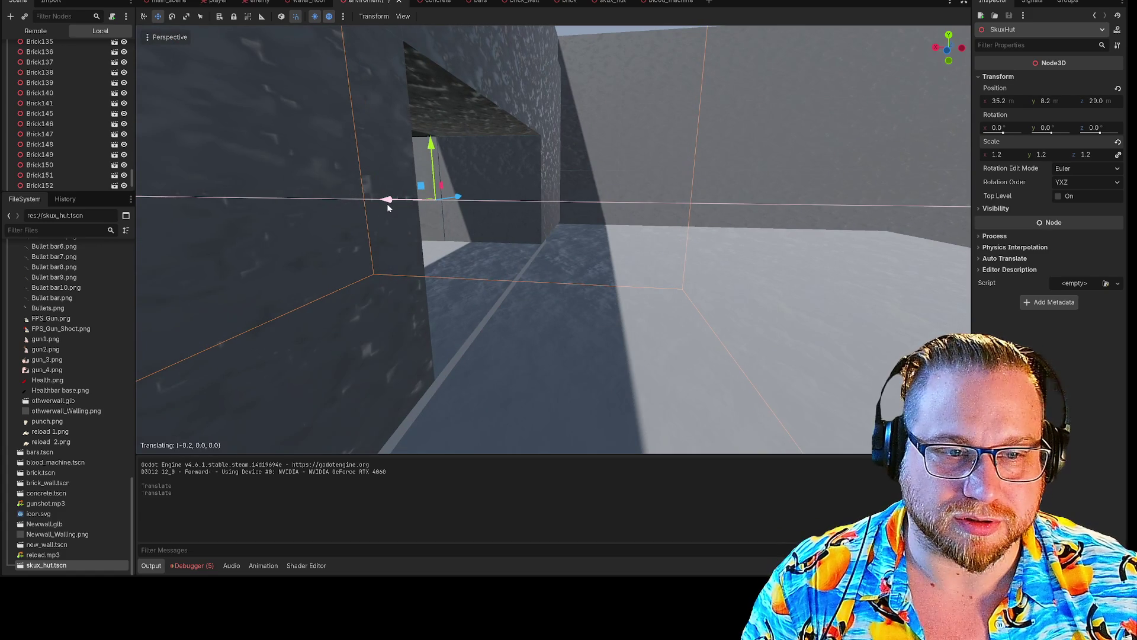
drag(424, 151, 427, 162)
key(w)
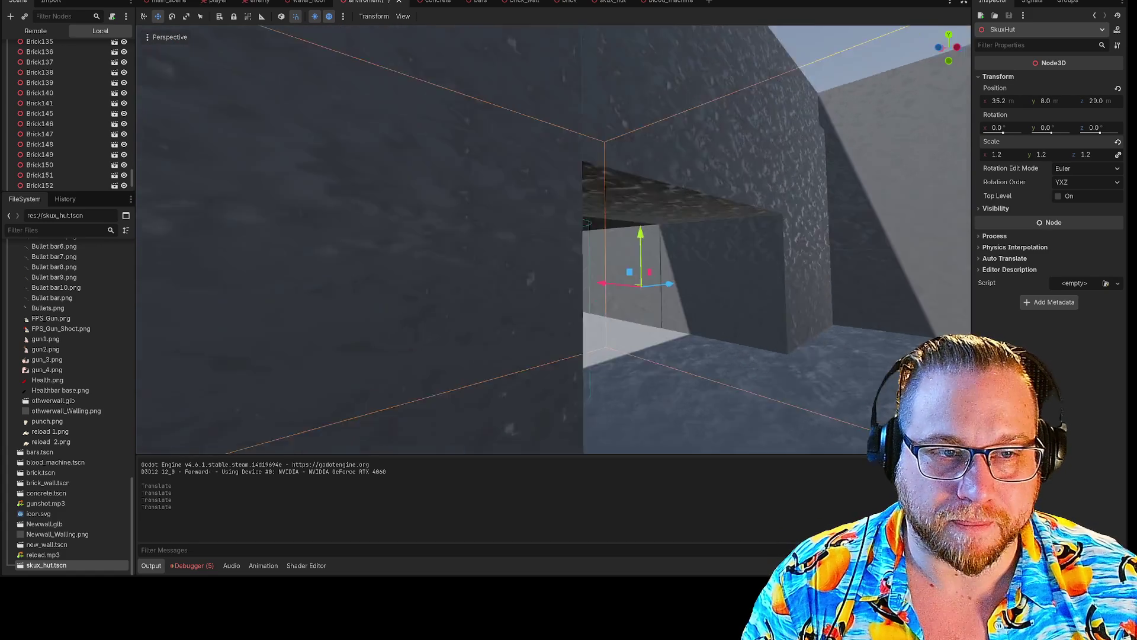
key(s)
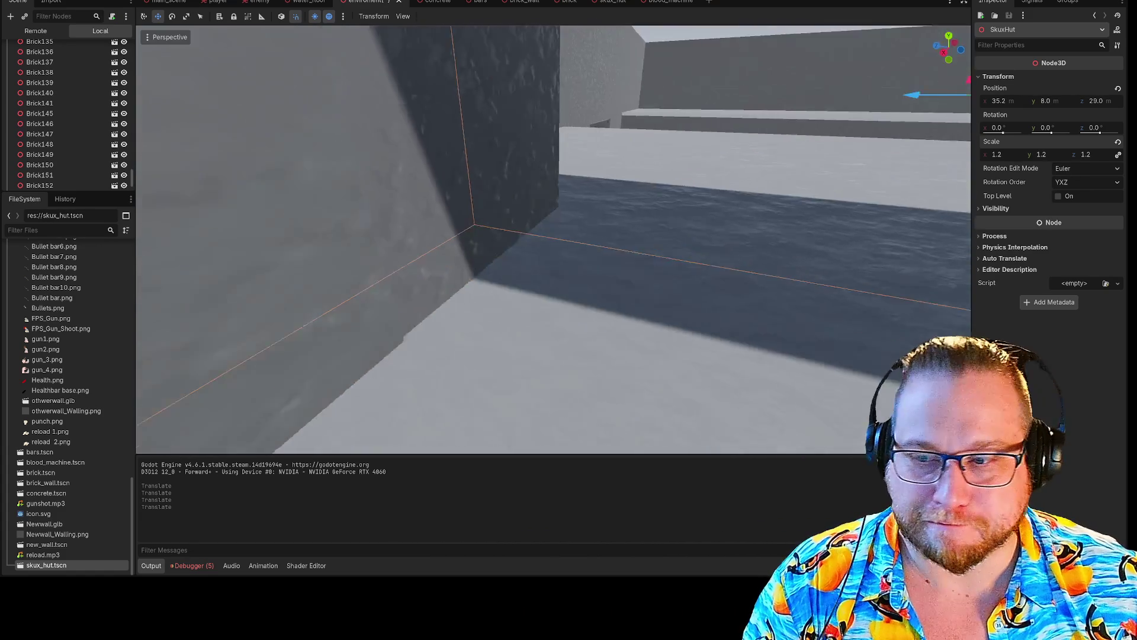
key(s)
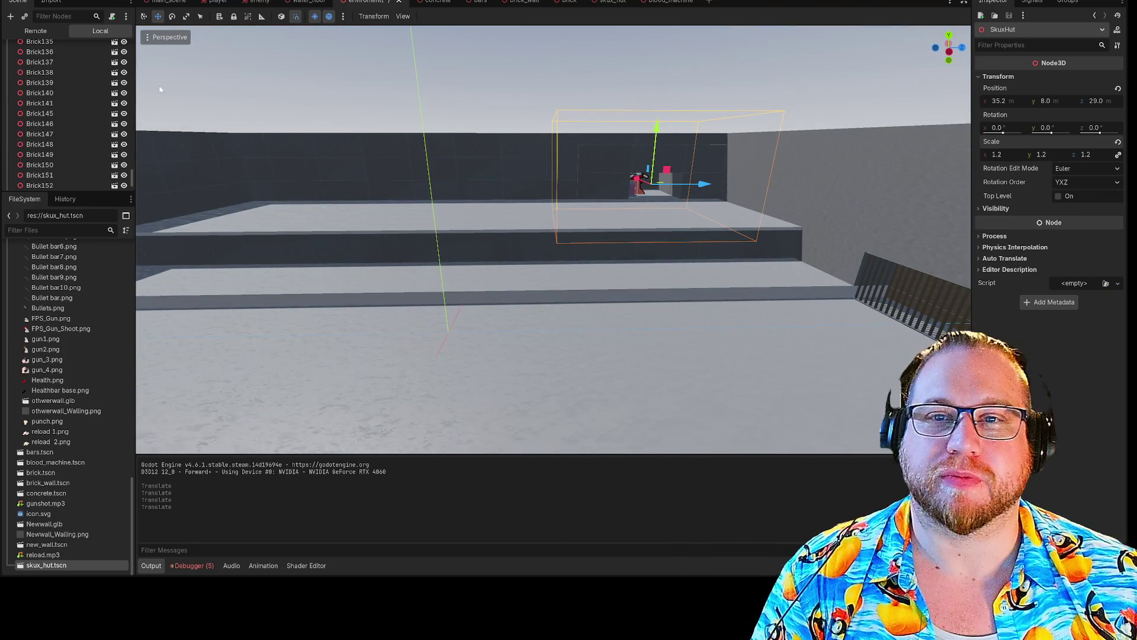
- Save the current scene from the Scene menu, then Stop & Quit the running project and editor
click(24, 9)
click(33, 53)
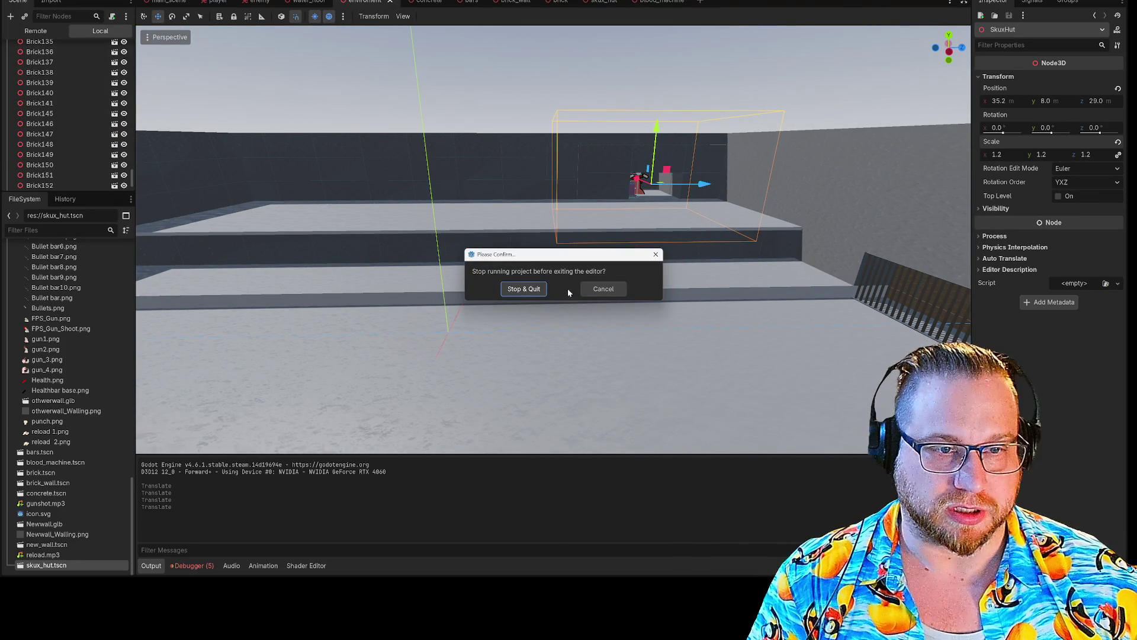
click(529, 291)
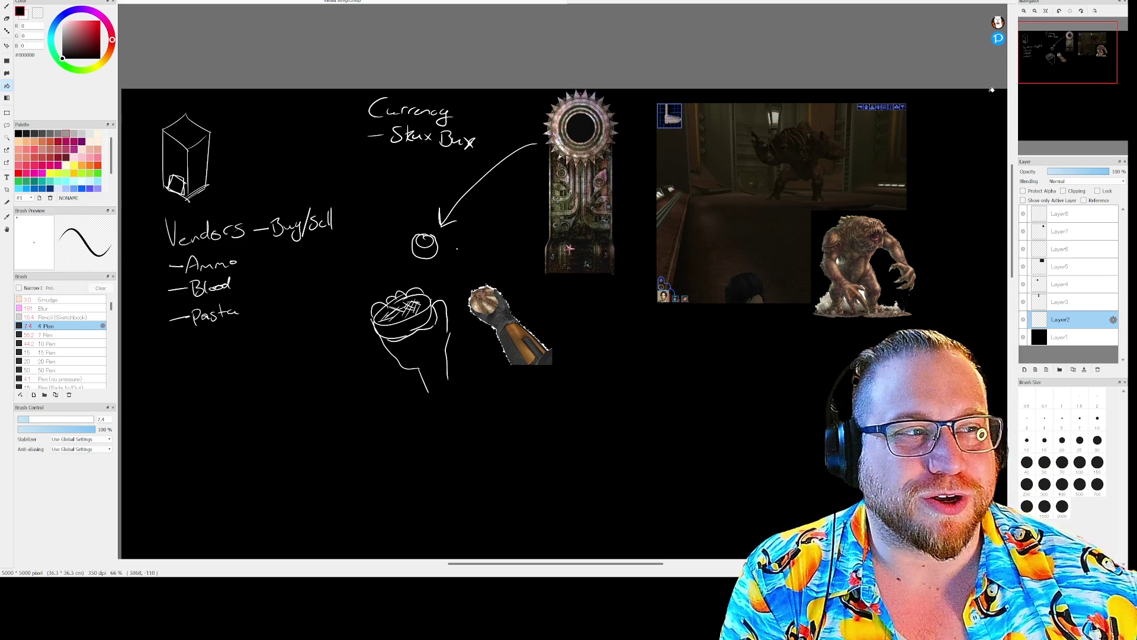
- With a white pen, sketch the bulky figure's head, body, leg and a straightened arm
scroll(769, 94, down, 5)
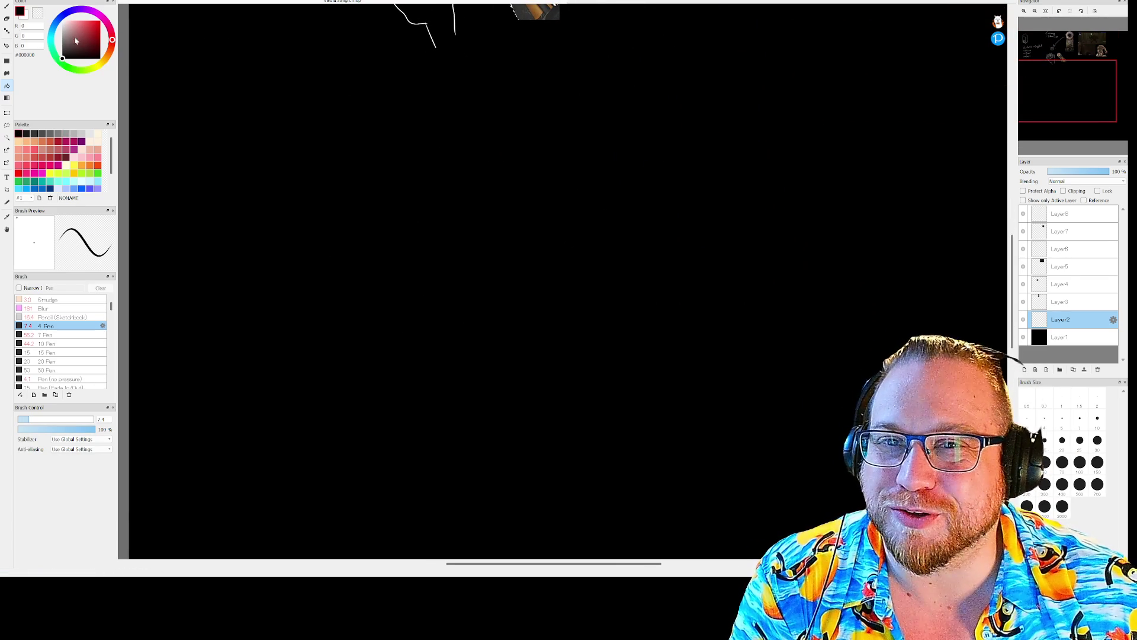
click(63, 21)
key(b)
mouse_move(335, 192)
mouse_down()
mouse_move(337, 223)
mouse_move(330, 191)
mouse_move(271, 247)
mouse_move(269, 280)
mouse_up()
mouse_move(335, 220)
mouse_down()
mouse_move(390, 274)
mouse_move(382, 296)
mouse_move(362, 295)
mouse_up()
mouse_move(269, 280)
mouse_down()
mouse_move(291, 302)
mouse_move(325, 253)
mouse_up()
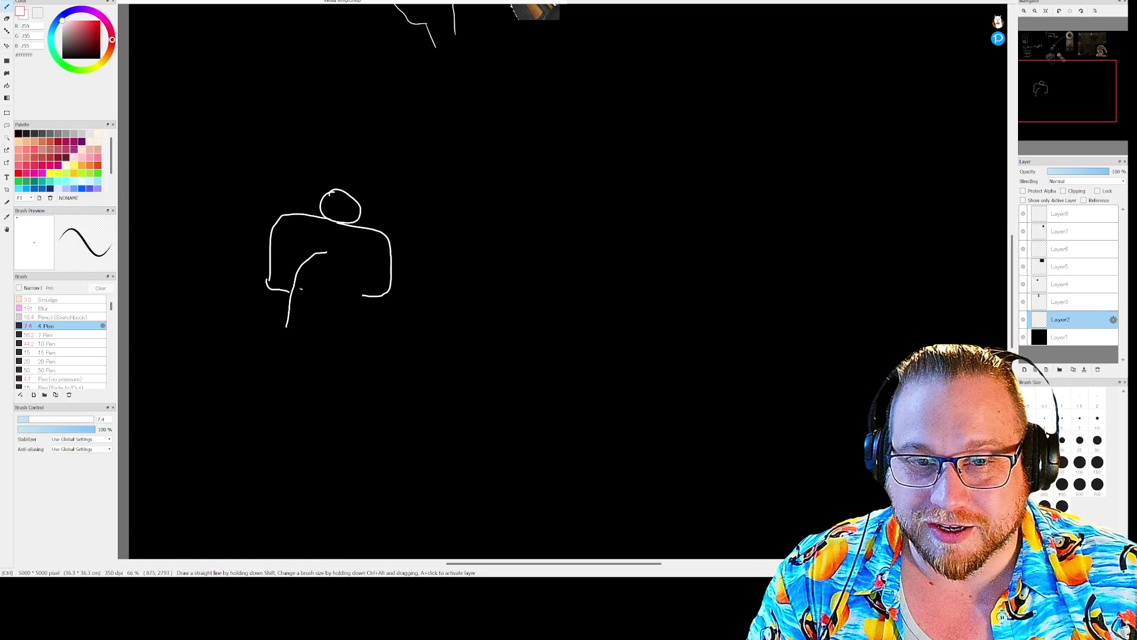
key(ctrl+z)
mouse_move(299, 252)
mouse_down()
mouse_move(288, 328)
mouse_move(358, 342)
mouse_move(366, 264)
mouse_move(320, 337)
mouse_up()
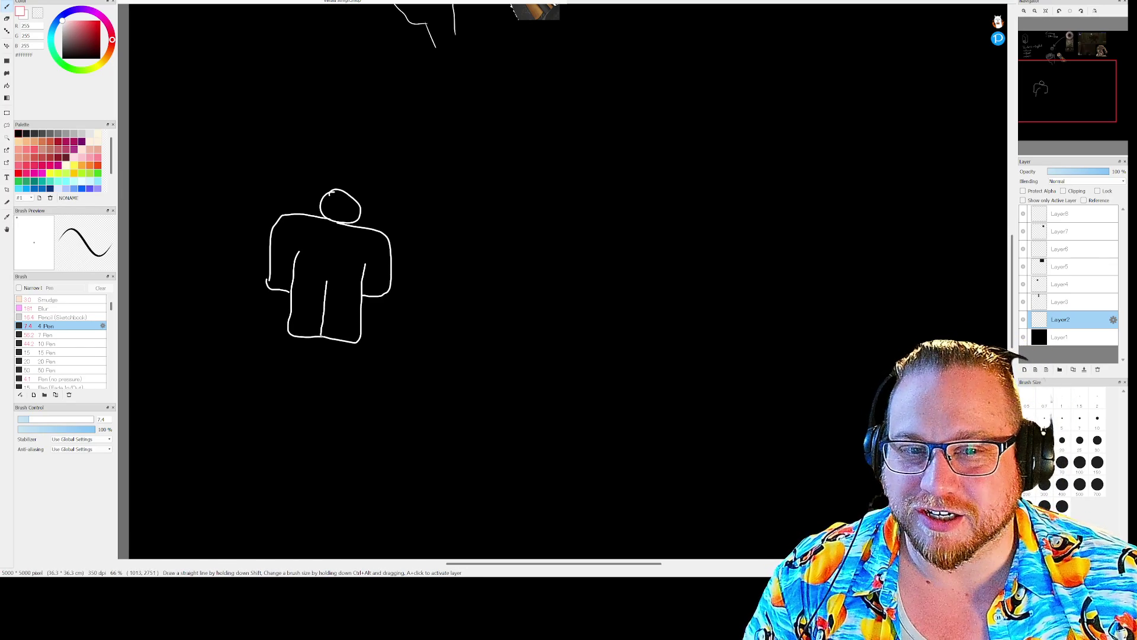
- Sketch a tall thin second figure's head, body, legs and both arms to the right
drag(454, 126, 416, 252)
mouse_move(453, 157)
mouse_down()
mouse_move(496, 171)
mouse_move(497, 269)
mouse_up()
mouse_move(444, 193)
mouse_down()
mouse_move(417, 337)
mouse_move(432, 350)
mouse_move(448, 278)
mouse_move(440, 353)
mouse_move(463, 362)
mouse_move(477, 184)
mouse_up()
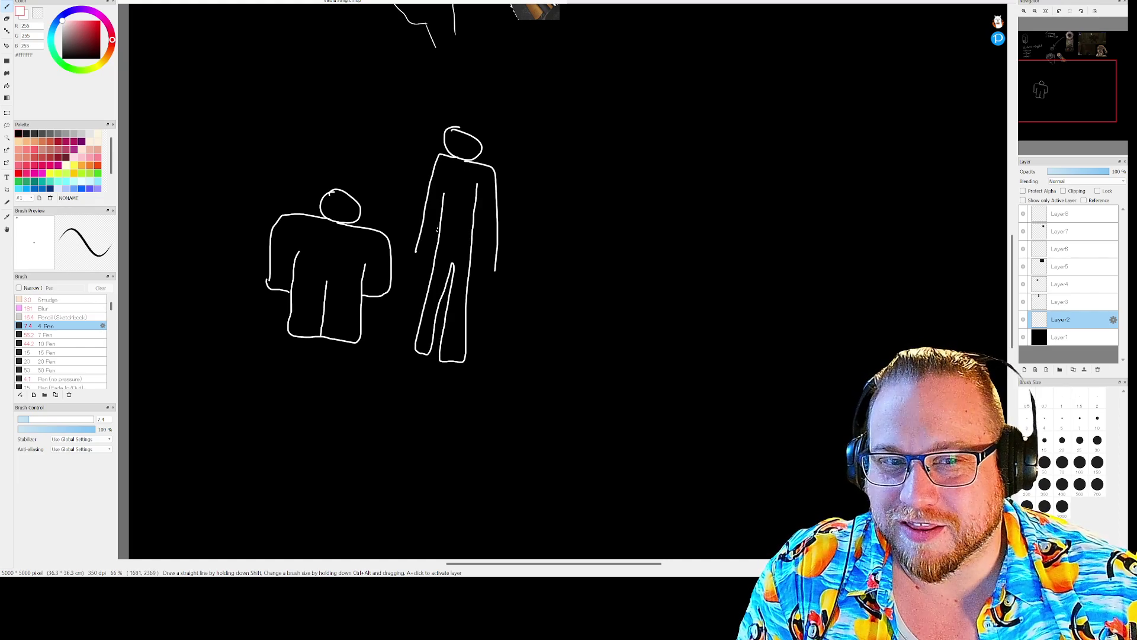
mouse_move(417, 248)
mouse_down()
mouse_move(418, 258)
mouse_move(442, 211)
mouse_up()
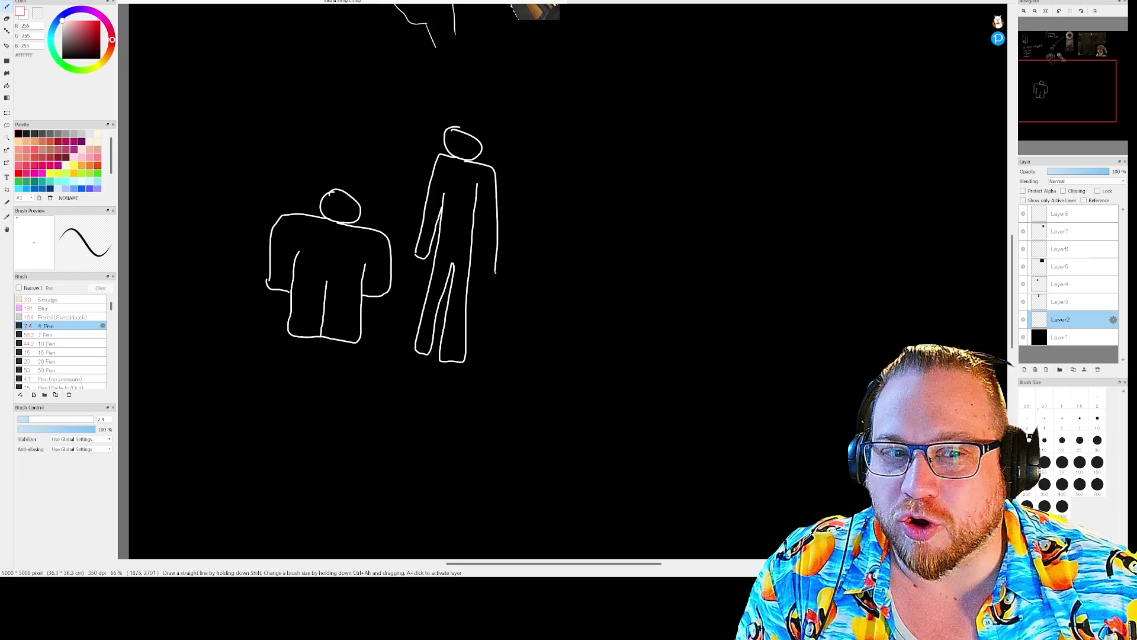
drag(495, 271, 478, 185)
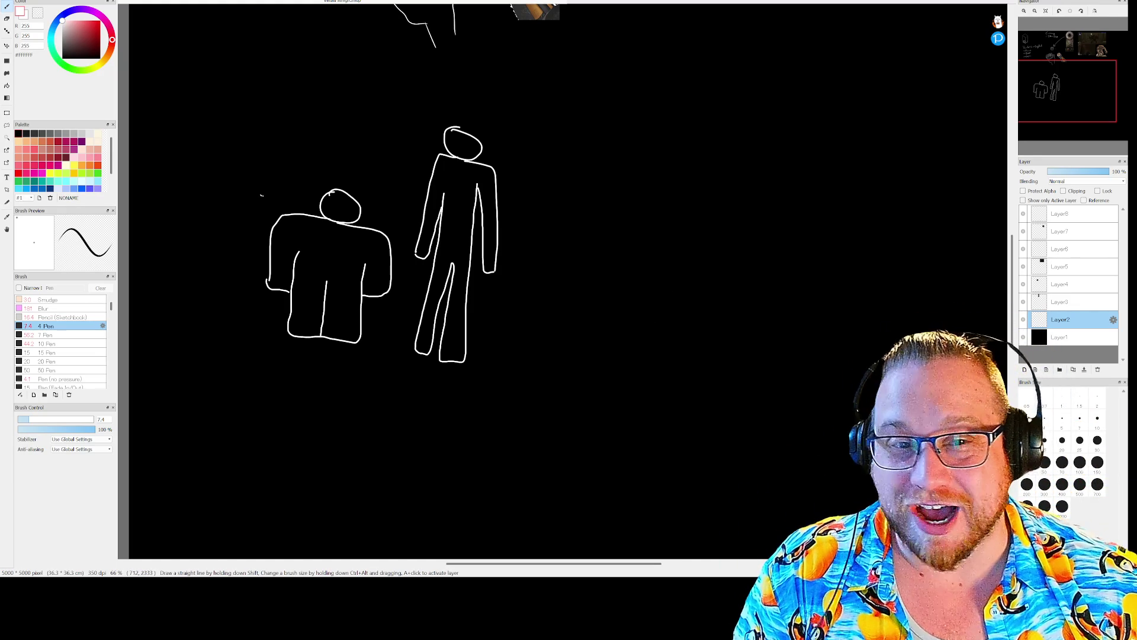
- Draw a long horizontal line and a curved arrow over the figures, then undo both
drag(207, 182, 644, 205)
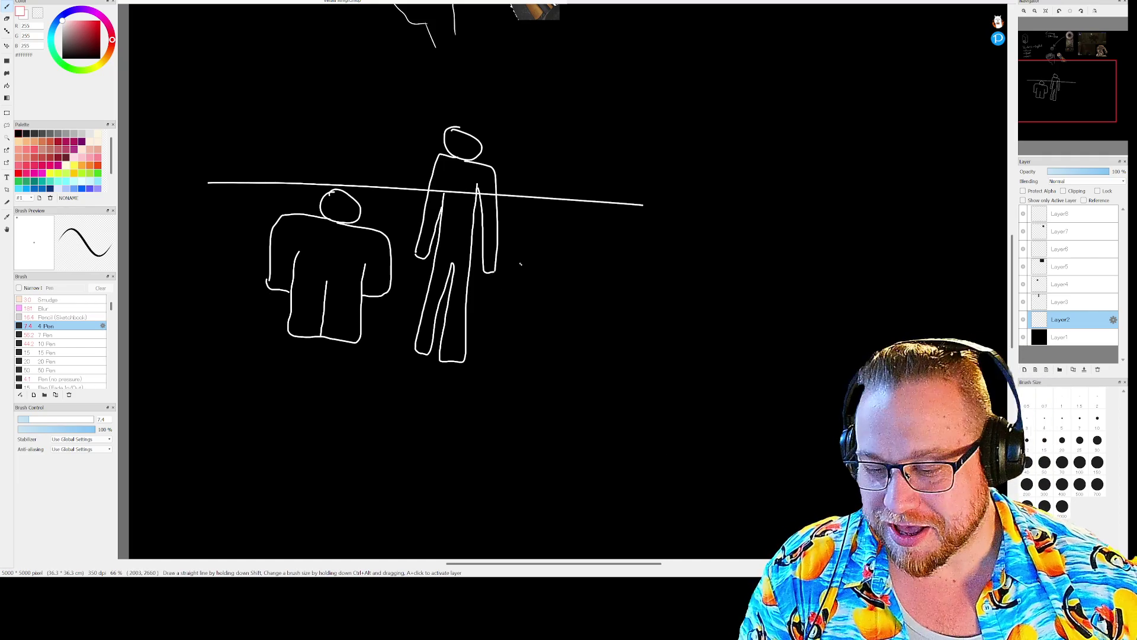
key(ctrl)
key(ctrl+z)
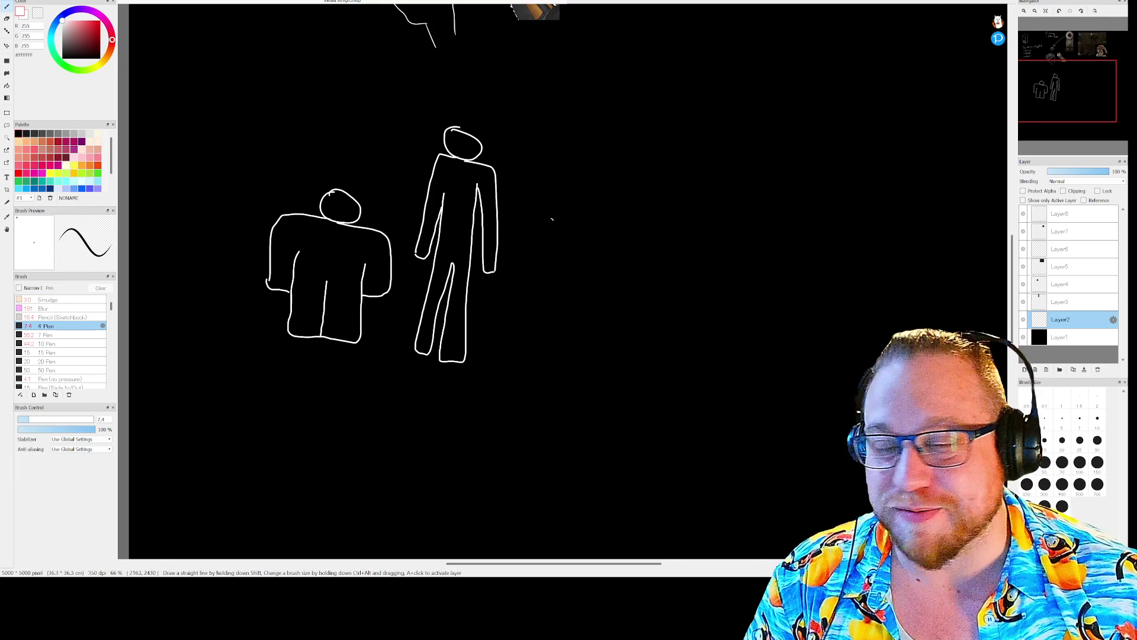
mouse_move(402, 135)
mouse_down()
mouse_move(321, 173)
mouse_move(341, 169)
mouse_up()
mouse_move(374, 119)
mouse_down()
mouse_move(407, 137)
mouse_move(394, 155)
mouse_up()
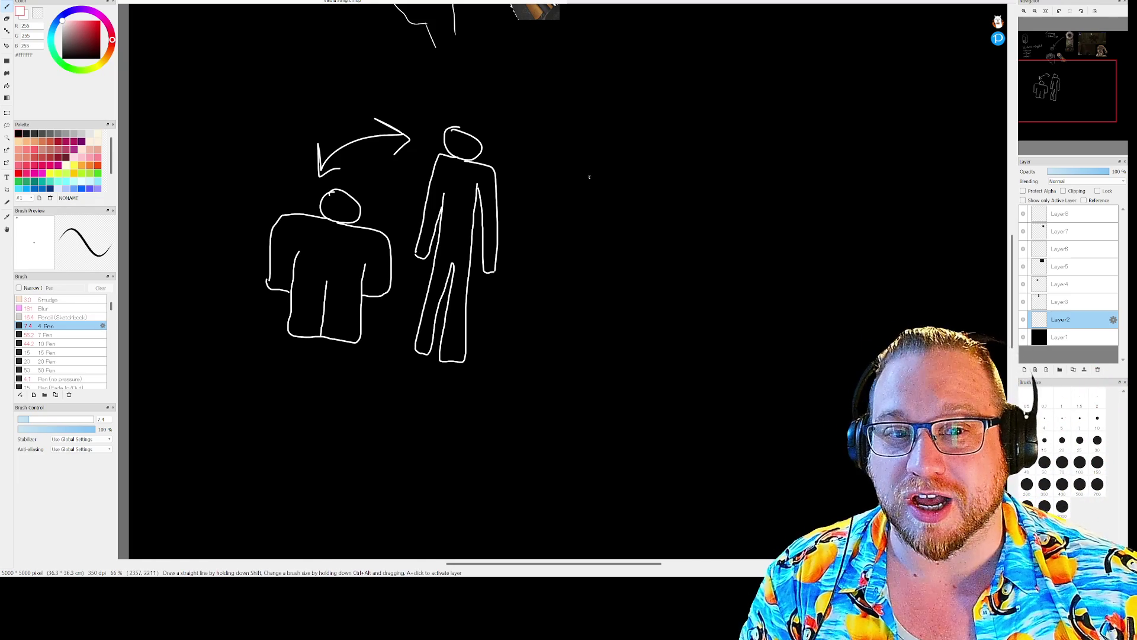
key(ctrl+z)
key(ctrl+z)
key(ctrl+z)
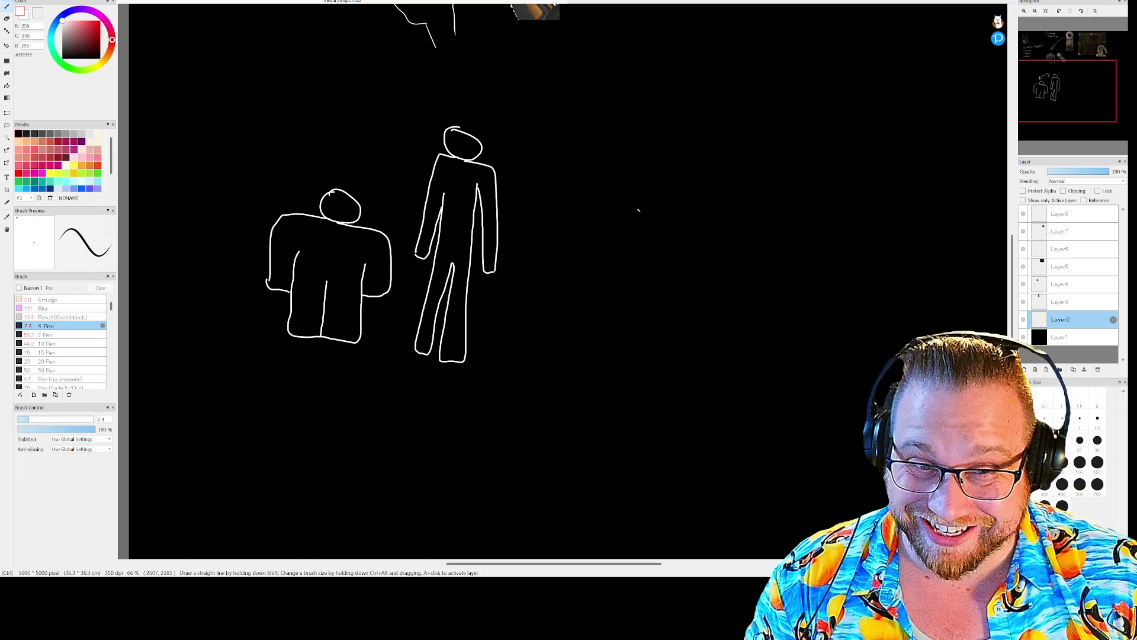
- Undo the remaining figure strokes and pan the Navigator up to the top of the notes
key(ctrl+z)
key(ctrl+z)
key(ctrl+z)
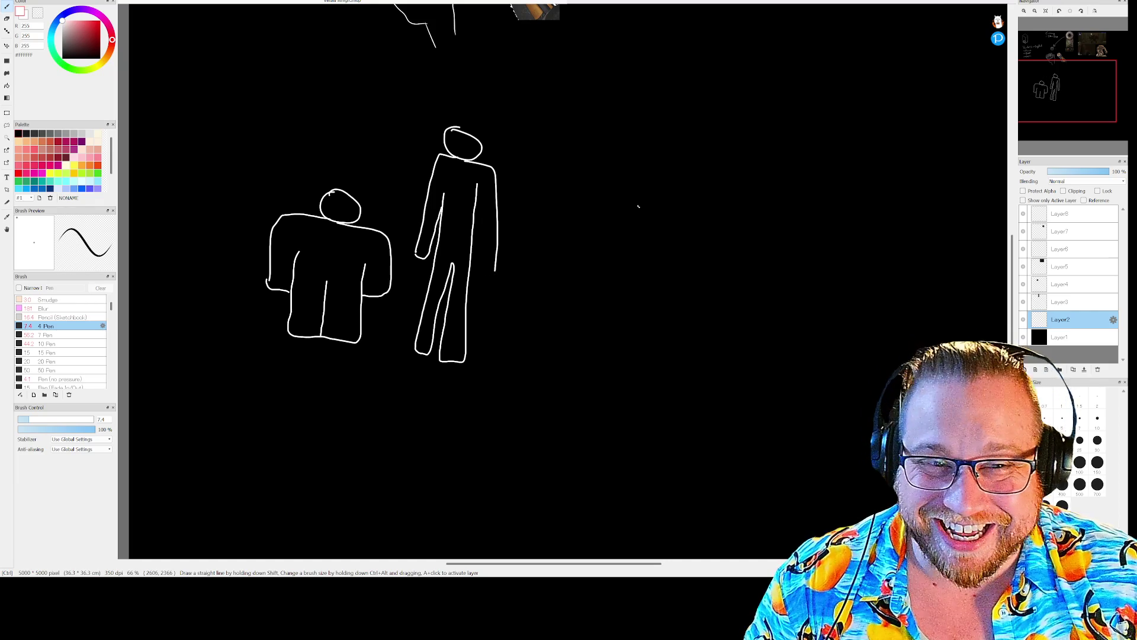
key(ctrl+z)
key(ctrl+z)
key(ctrl+z)
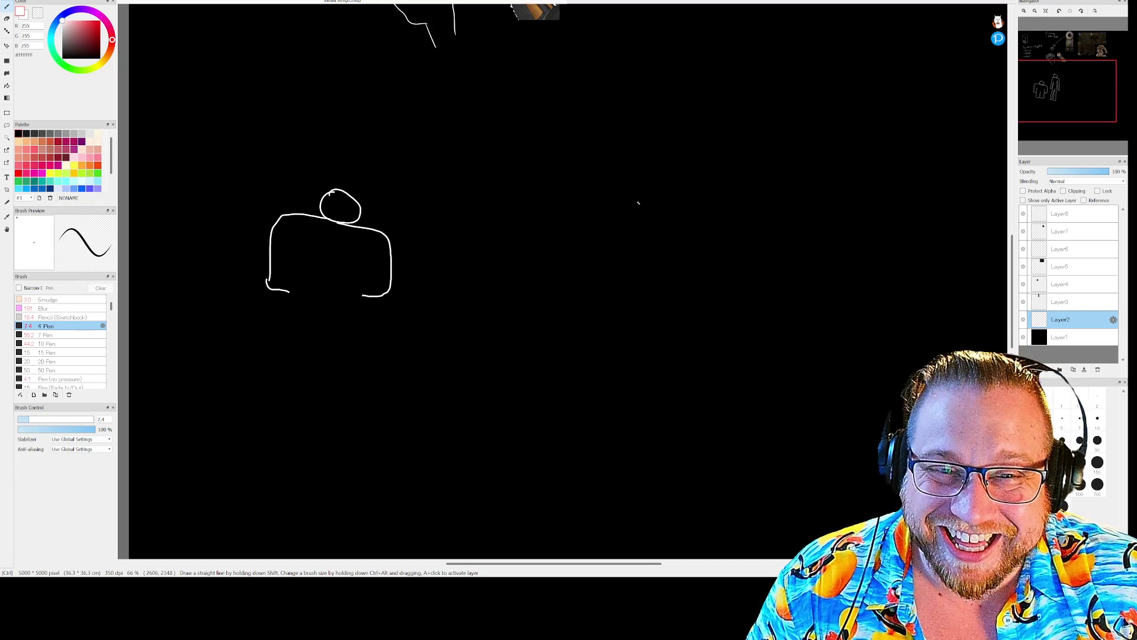
key(ctrl+z)
key(ctrl+z)
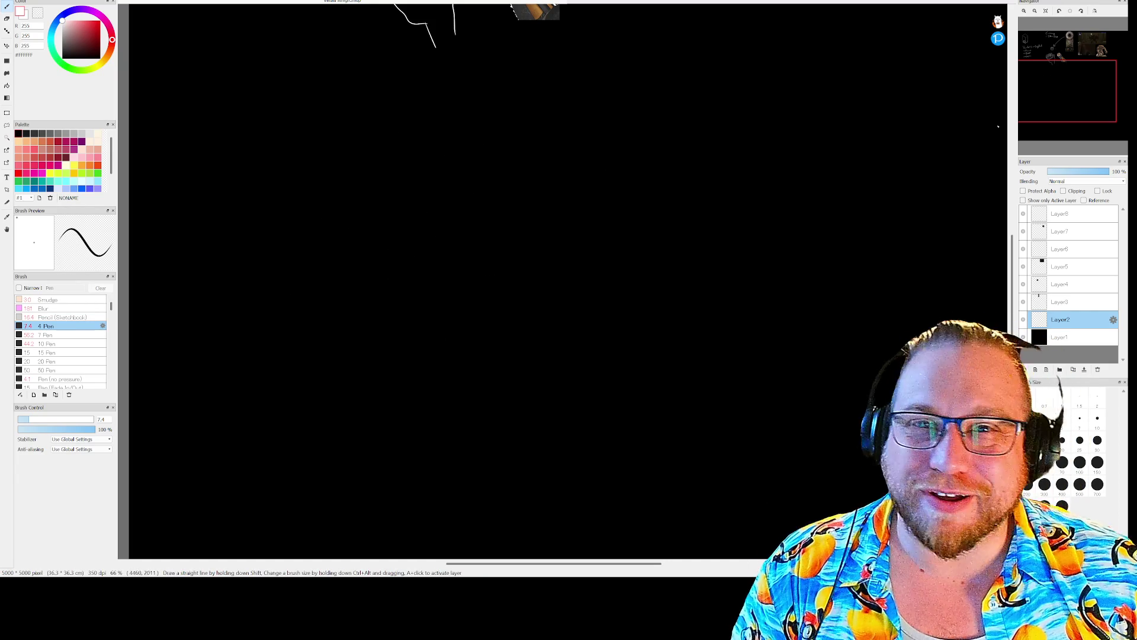
drag(1017, 107, 1068, 71)
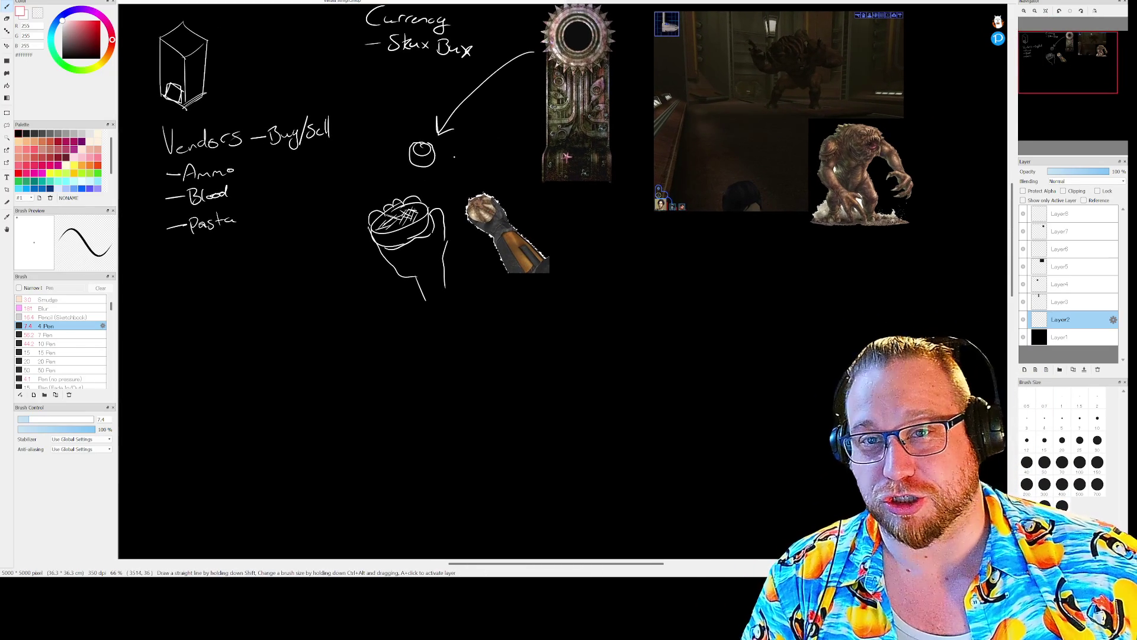
- Choose Save from FireAlpaca's File menu for the notes drawing
click(11, 1)
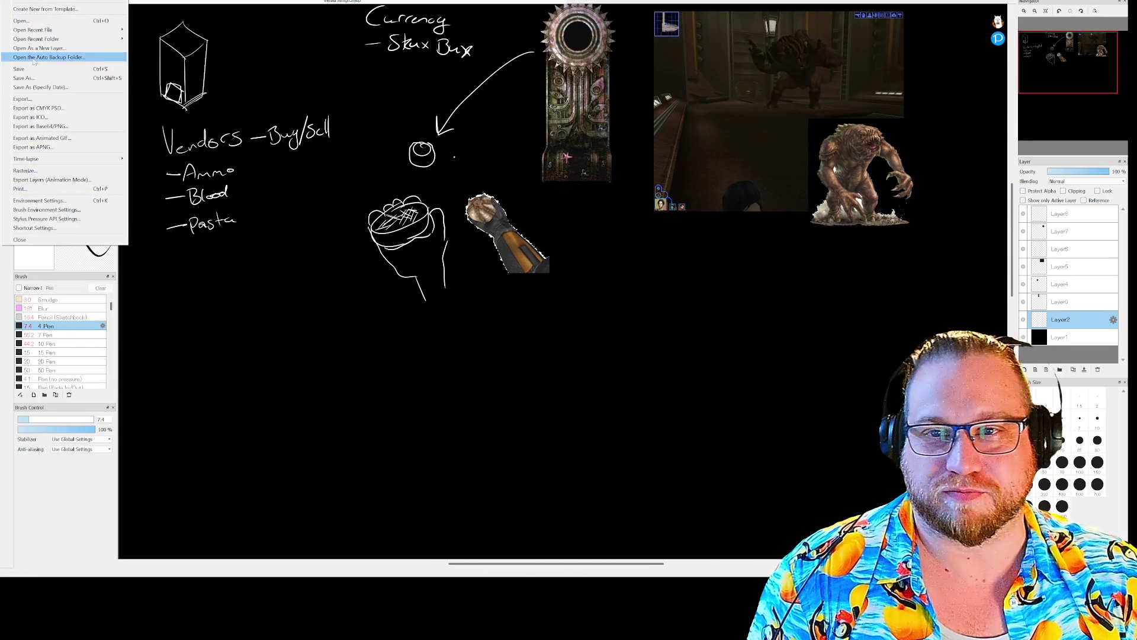
click(21, 69)
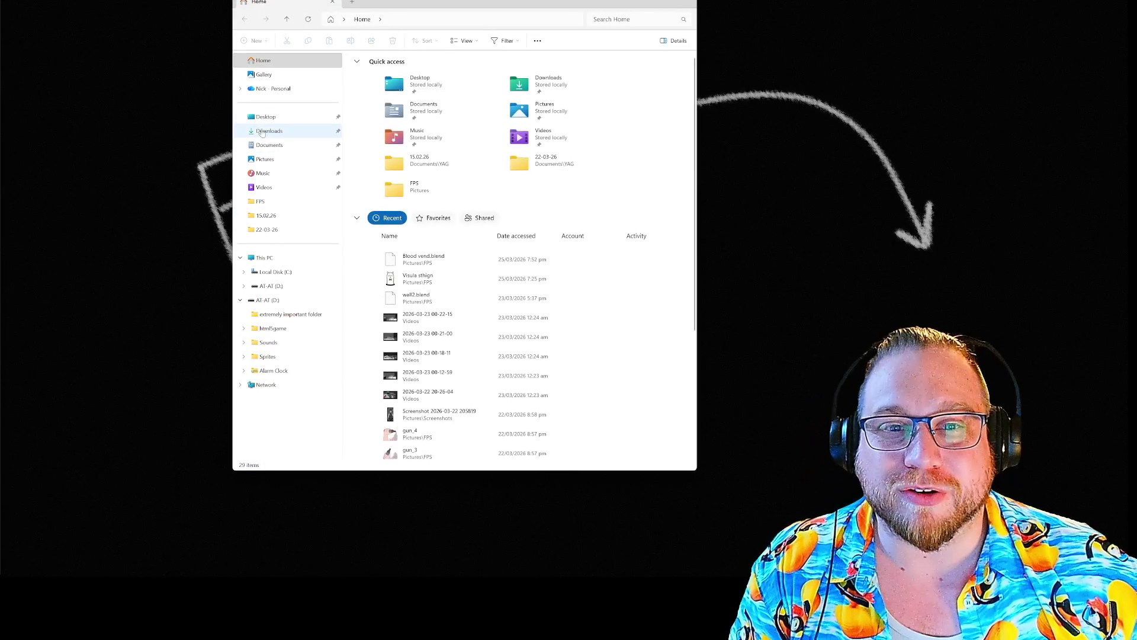
- Open Downloads > Relative Violation Beta 1 Windows folders and run the RelativeViolation application
click(267, 132)
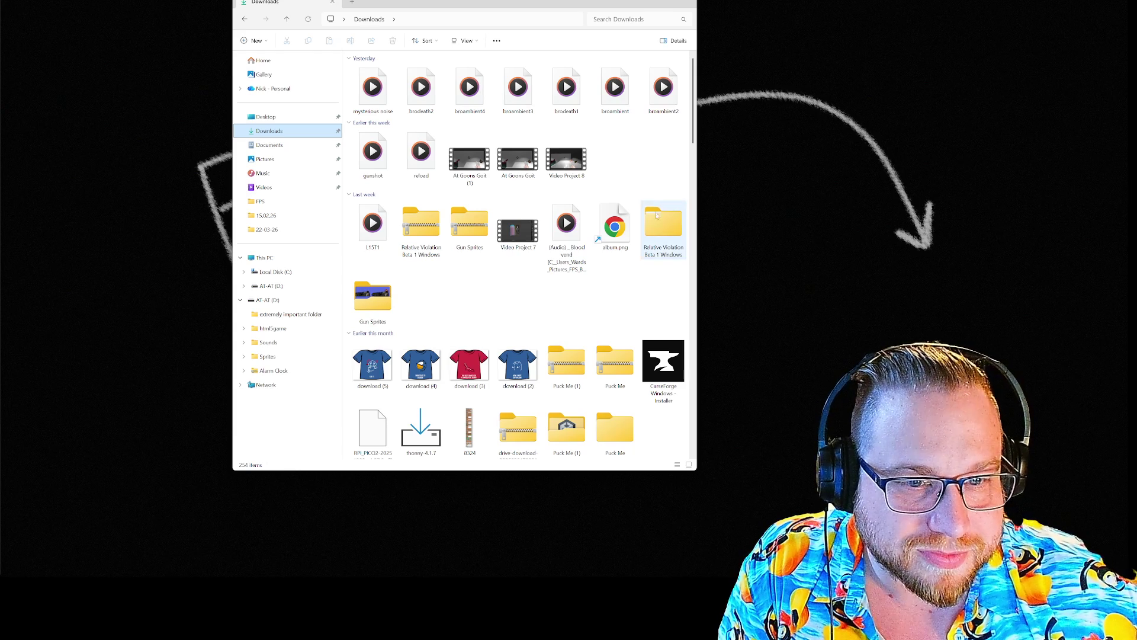
double_click(660, 233)
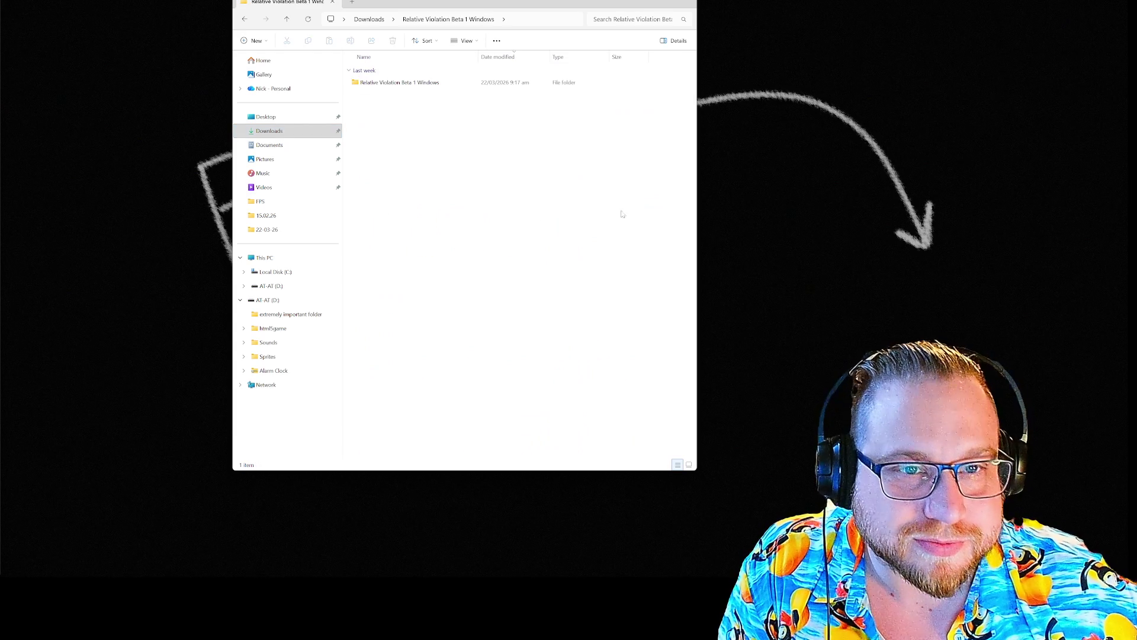
double_click(403, 84)
click(448, 98)
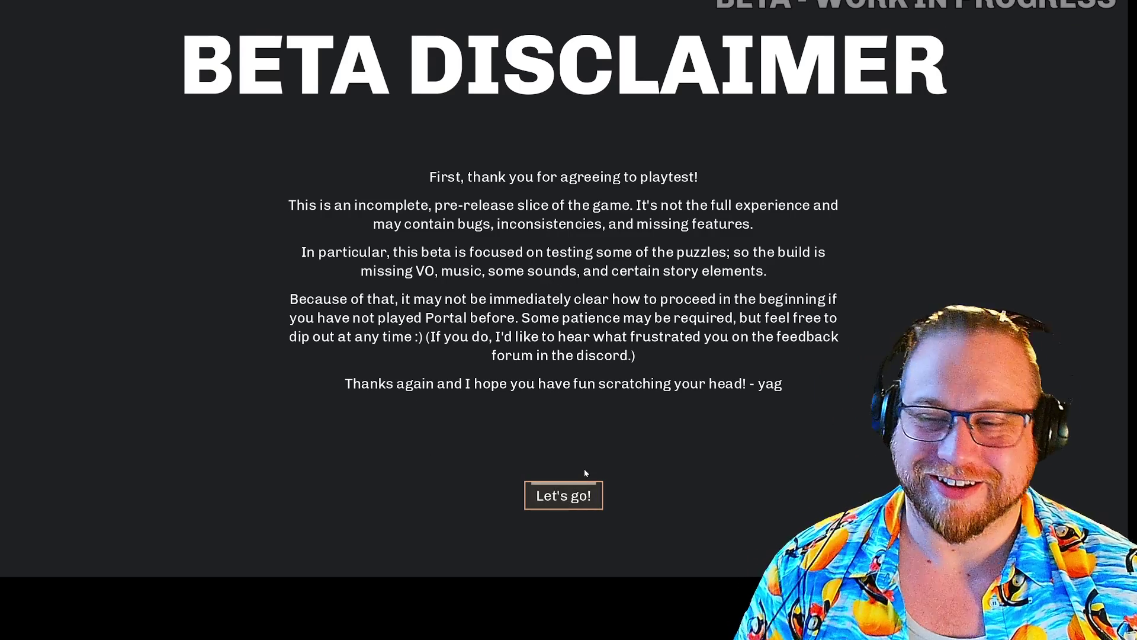
- Accept the beta disclaimer, enlarge and pause the pop-up video, then choose New game
click(567, 500)
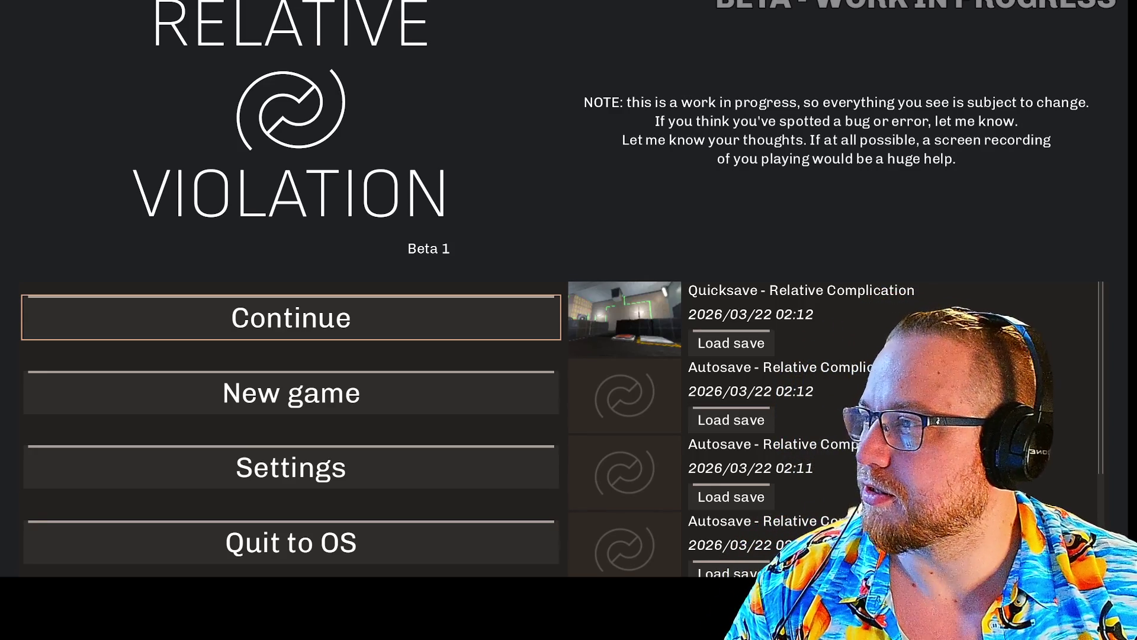
mouse_move(368, 133)
mouse_down()
mouse_move(652, 320)
mouse_move(866, 389)
mouse_up()
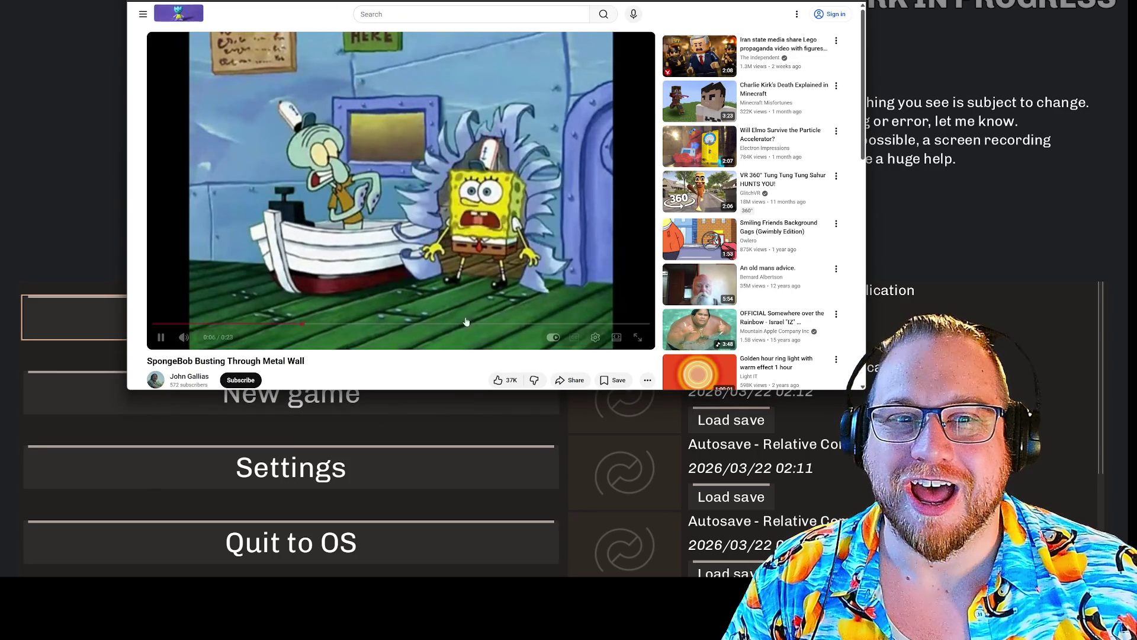
click(454, 185)
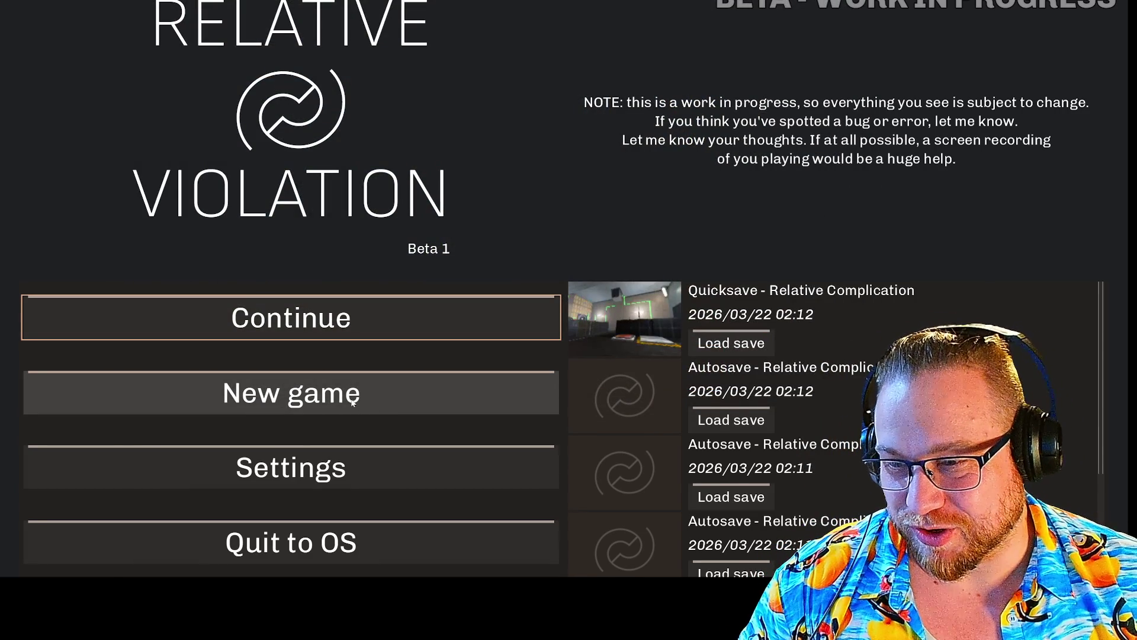
click(353, 403)
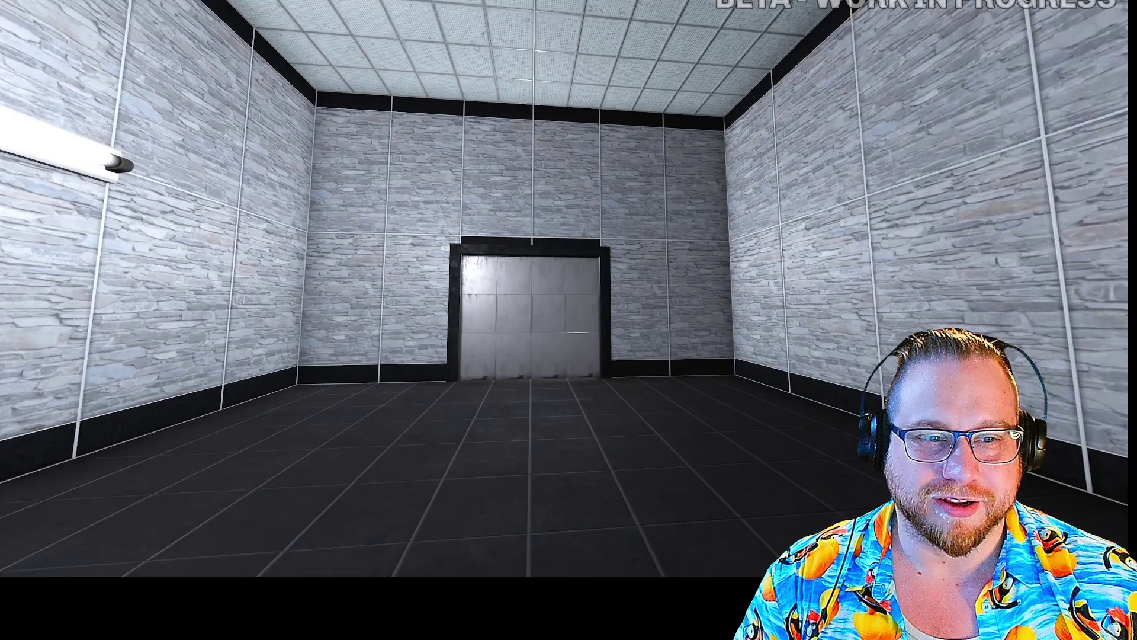
- Drop the box onto the striped plate, walk through the opened door into the elevator, and pause with Esc
mouse_move(569, 320)
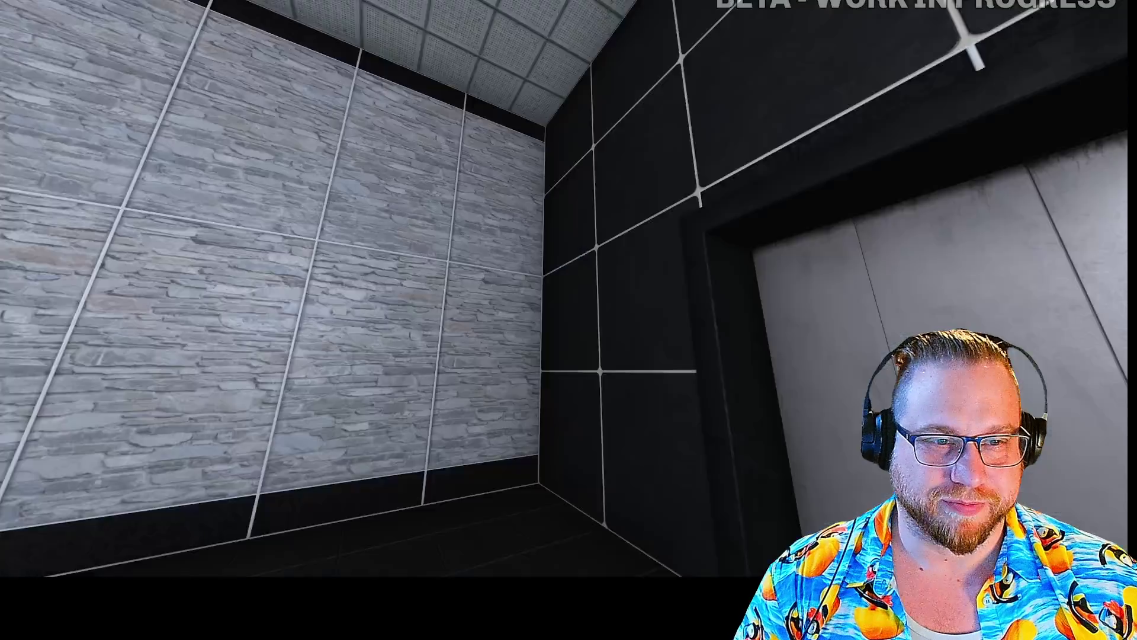
key(w)
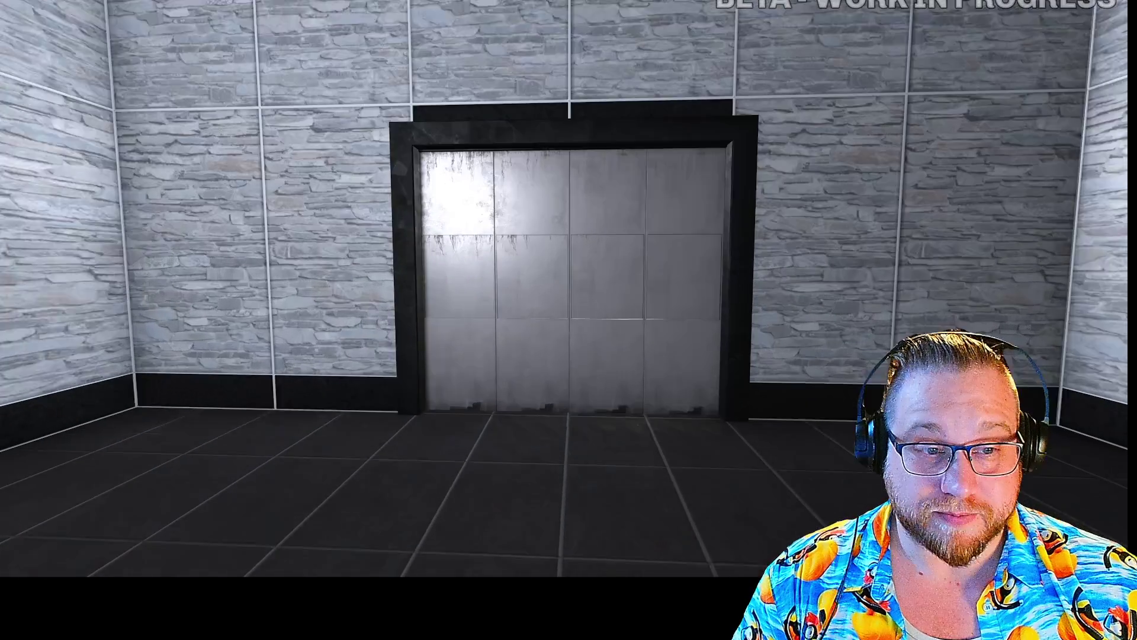
key(w)
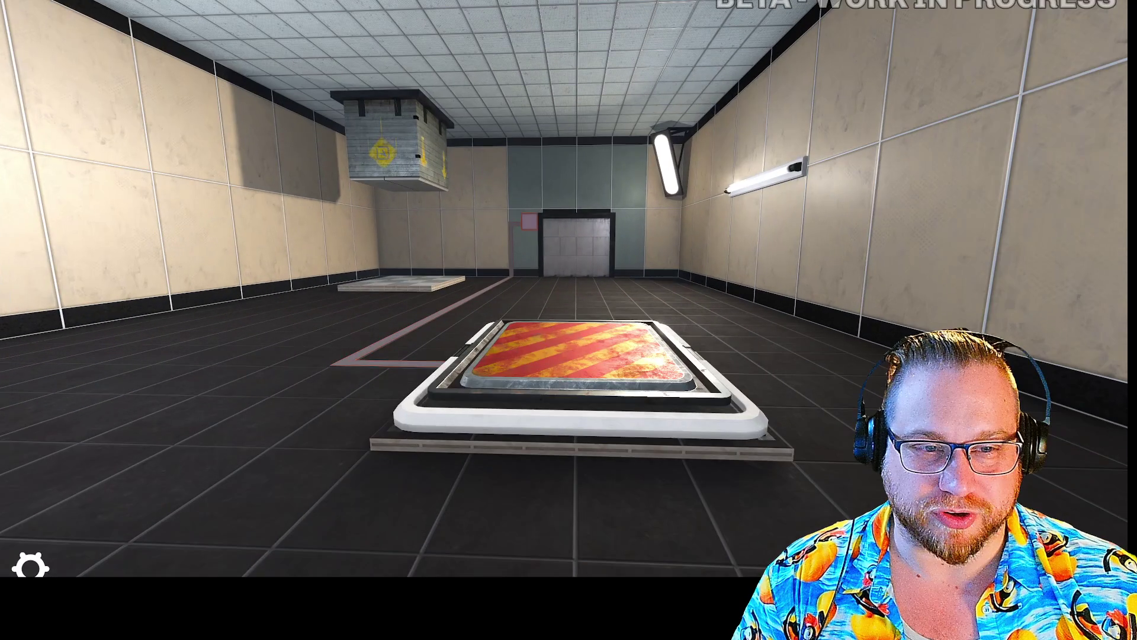
key(w)
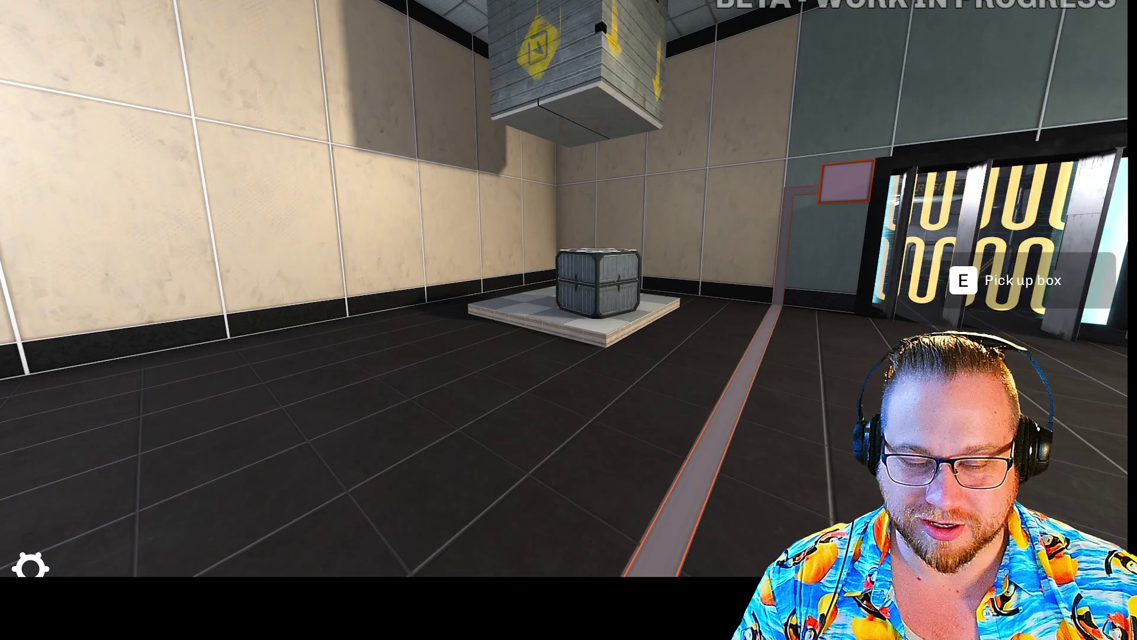
key(e)
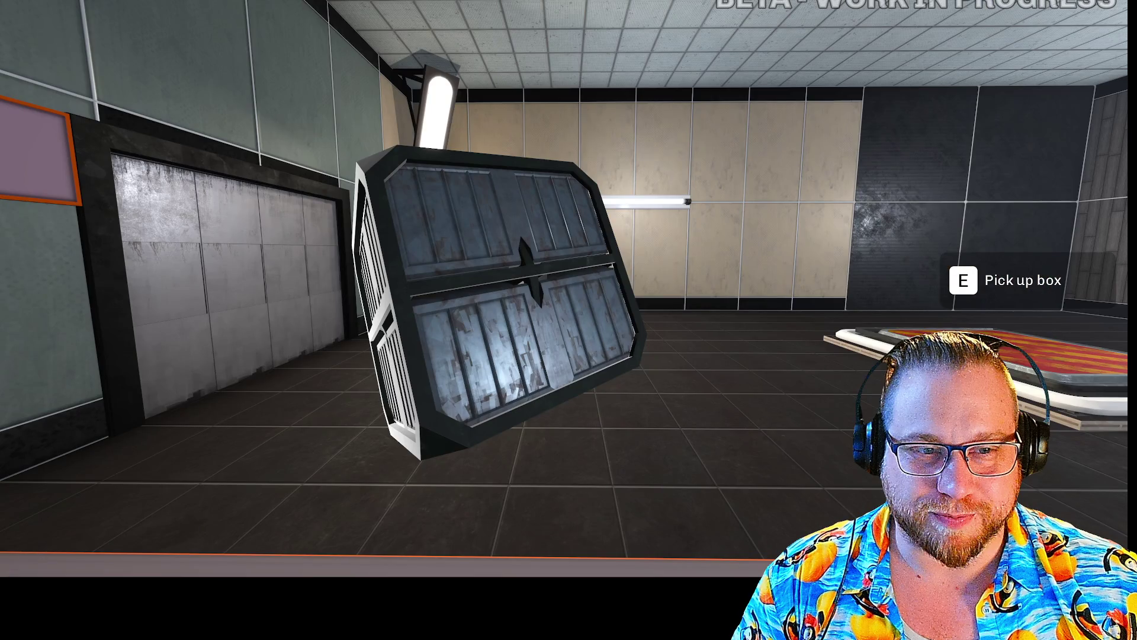
key(e)
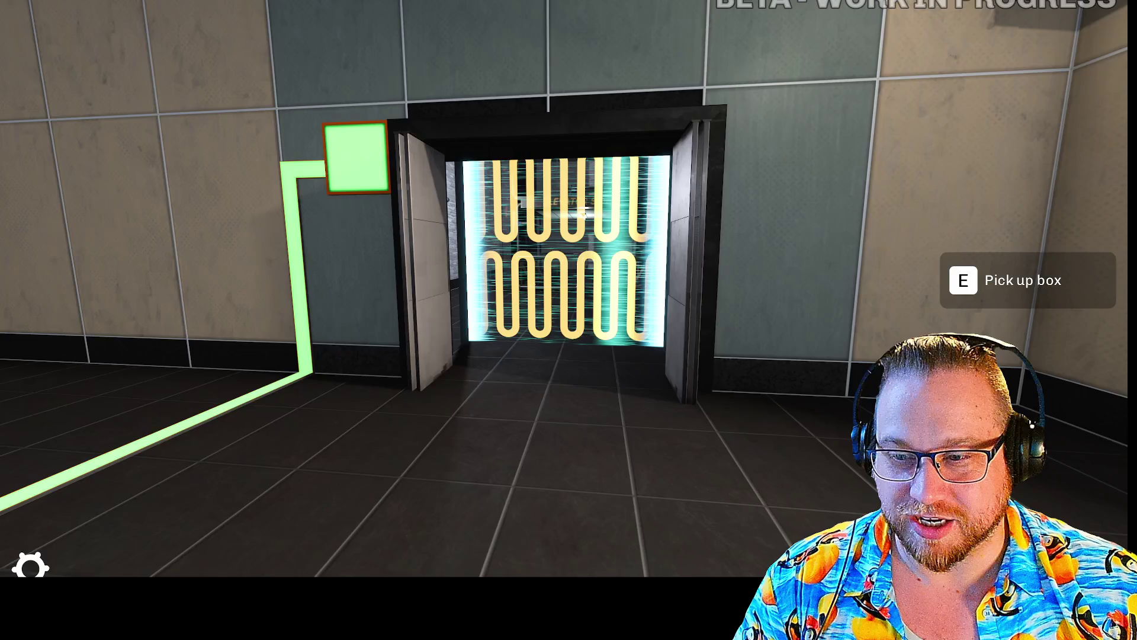
key(w)
key(w)
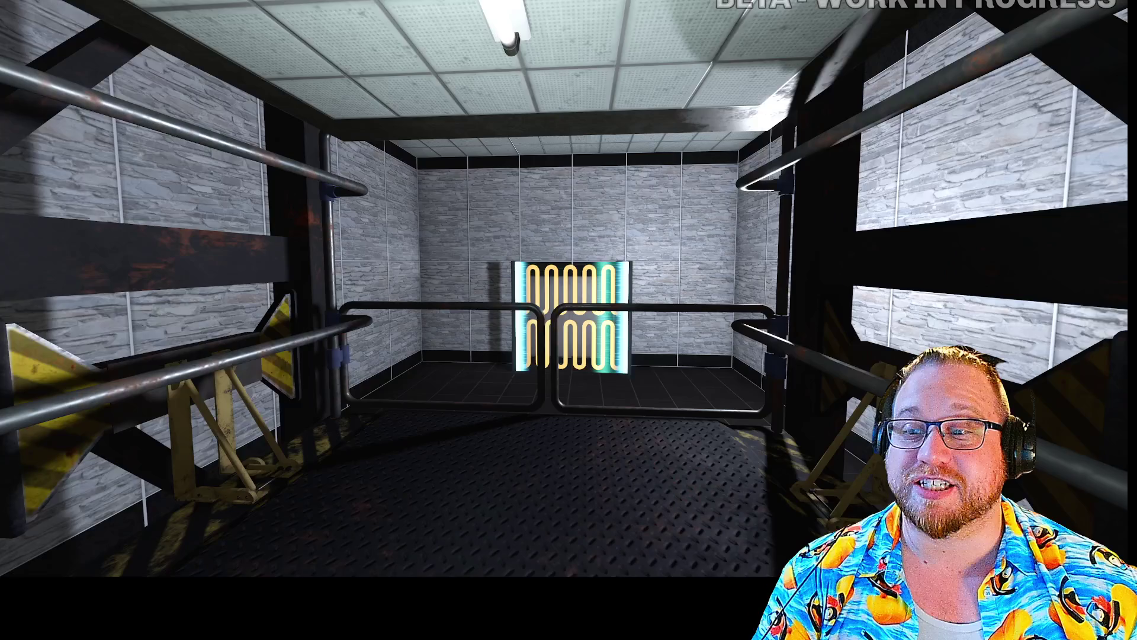
key(Escape)
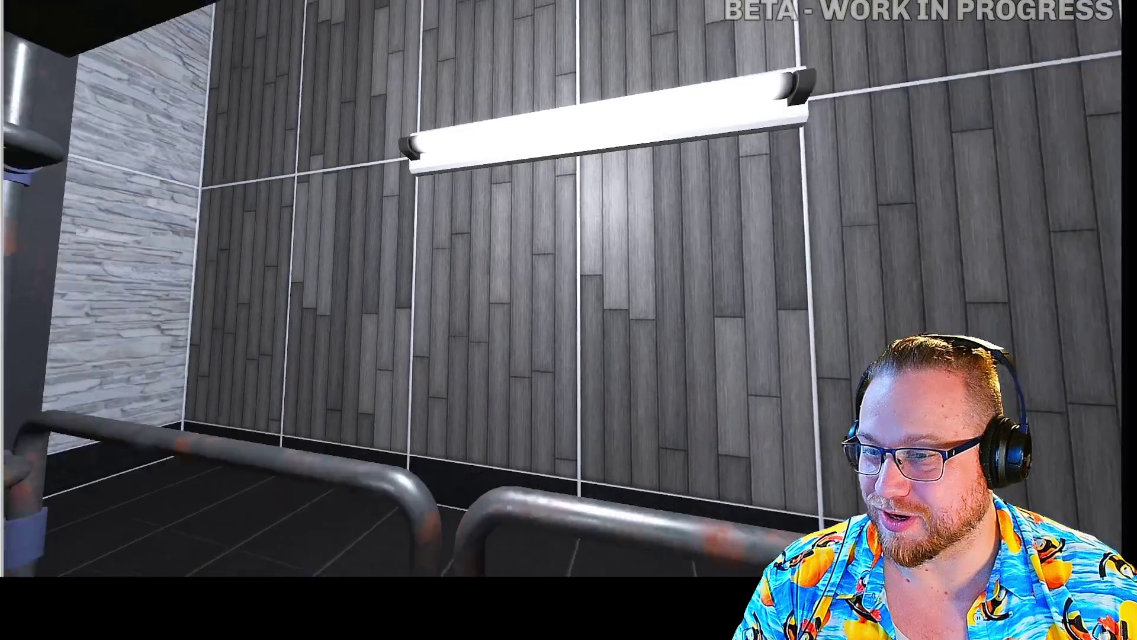
key(Escape)
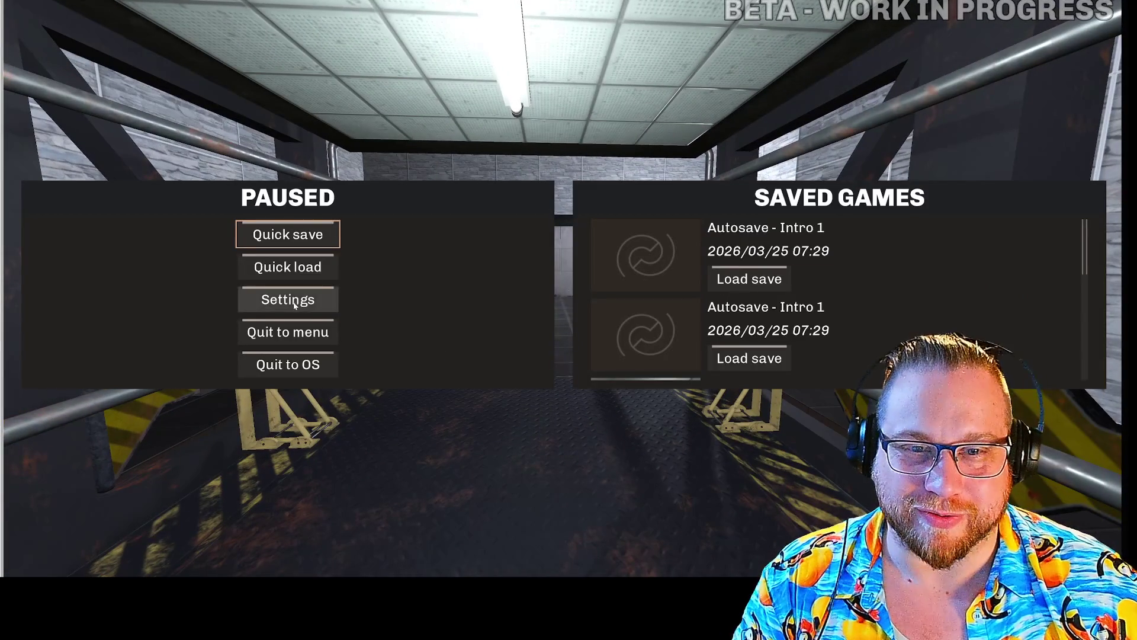
click(293, 304)
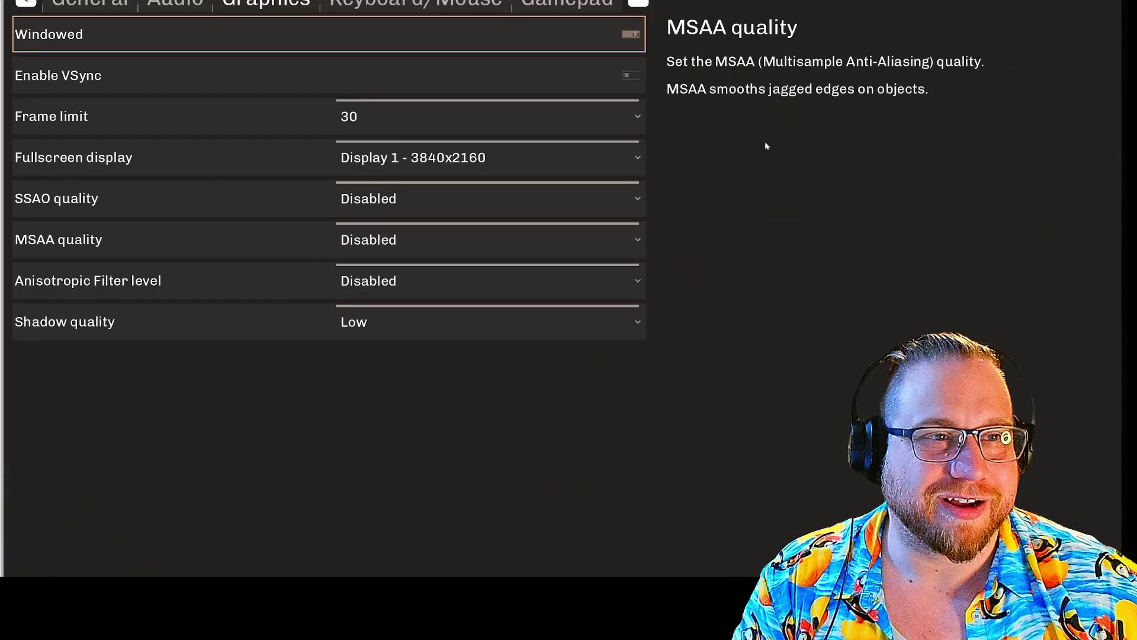
click(538, 157)
click(382, 191)
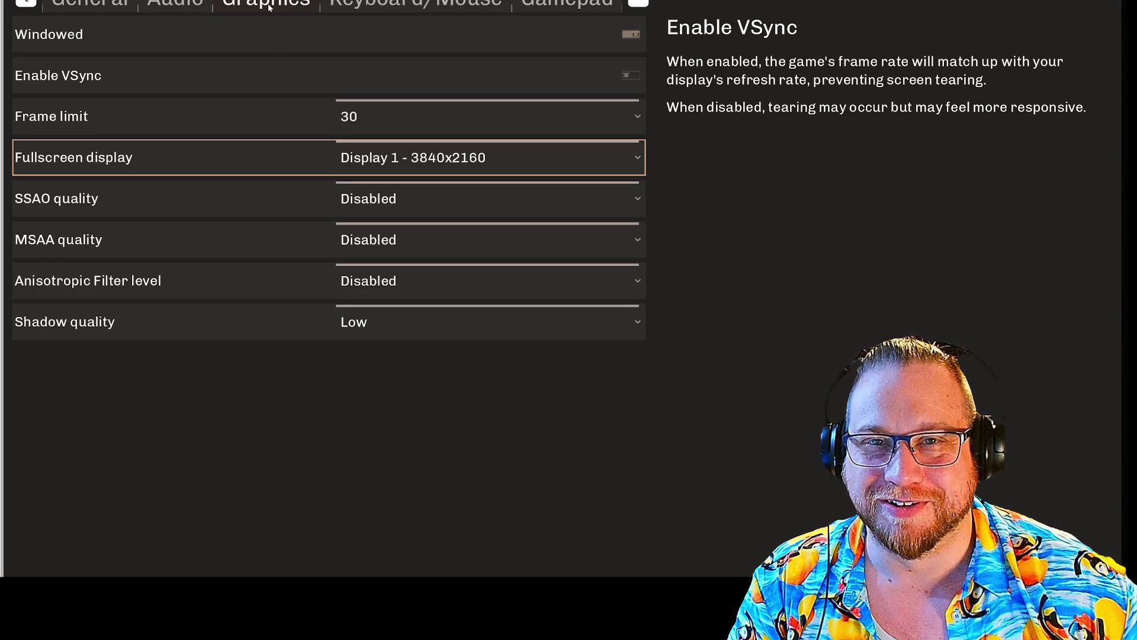
click(110, 7)
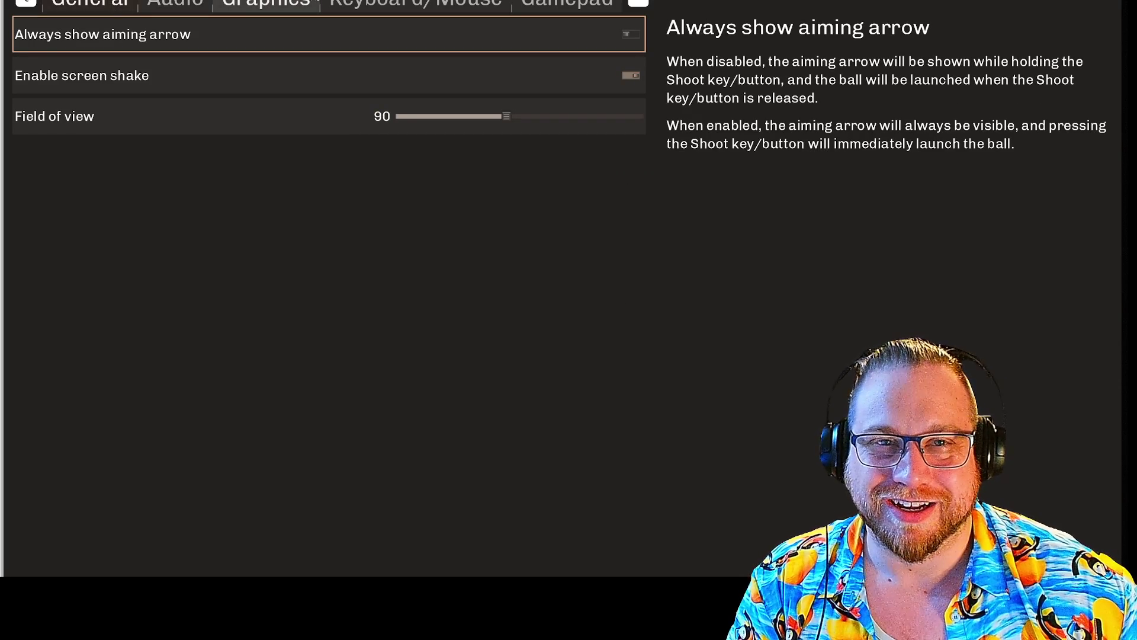
click(283, 3)
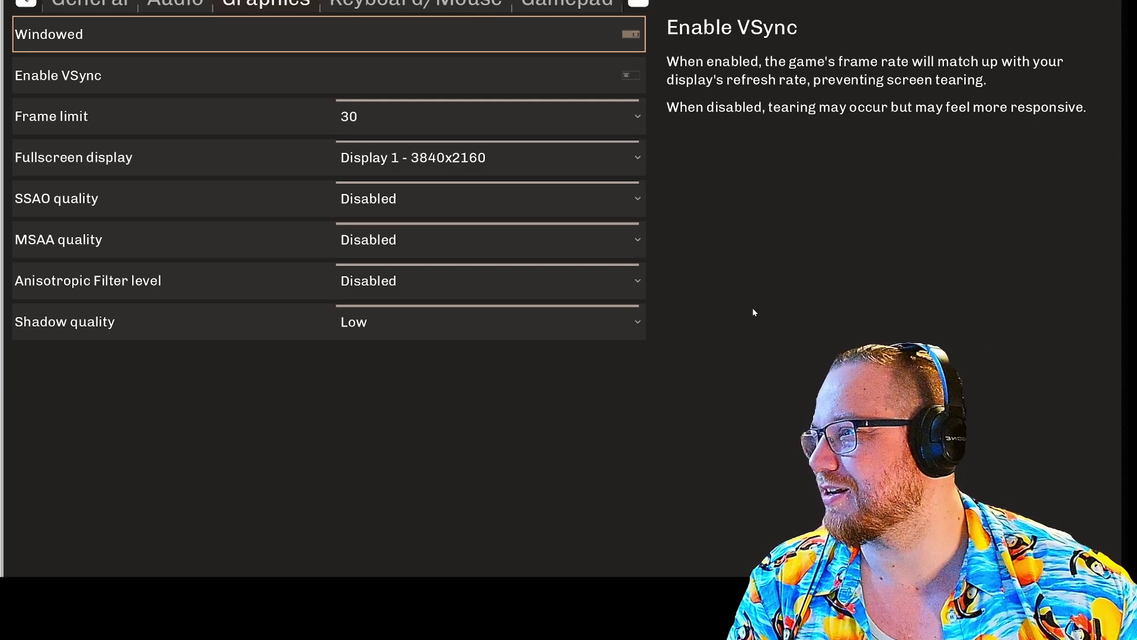
key(Escape)
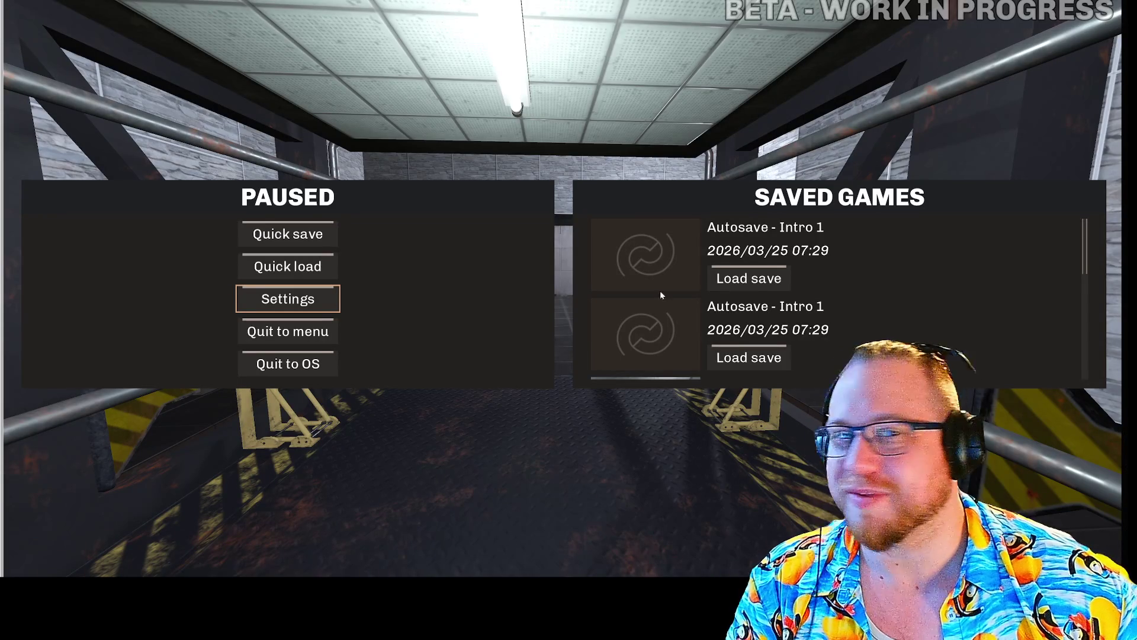
- Resume play, set the box on the pressure plate, and walk into the elevator cage
key(Escape)
key(w)
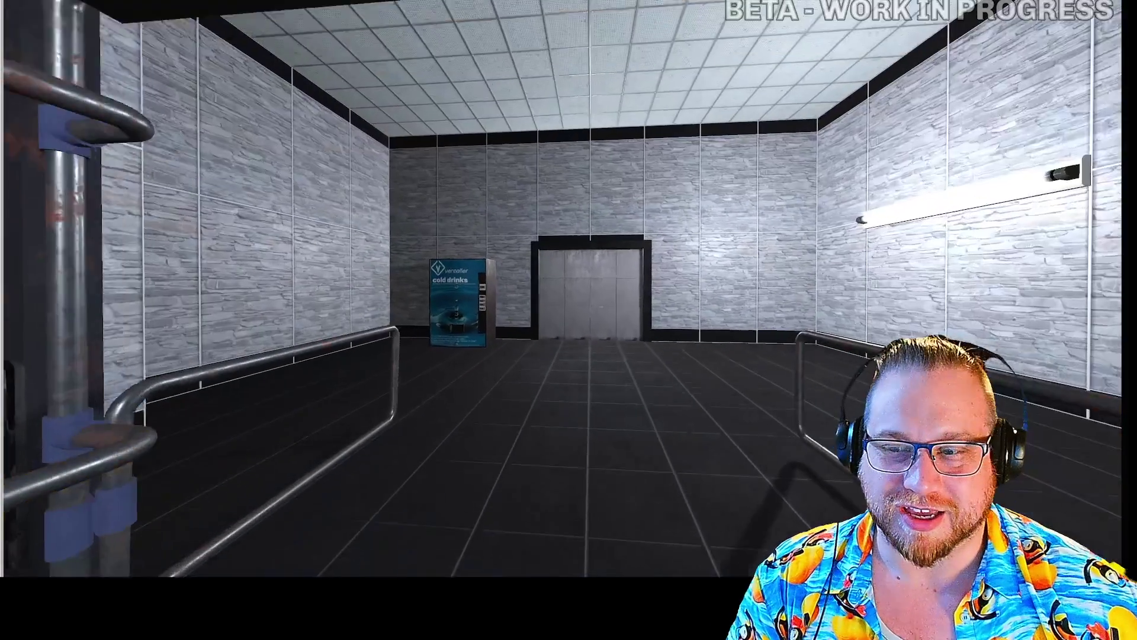
key(w)
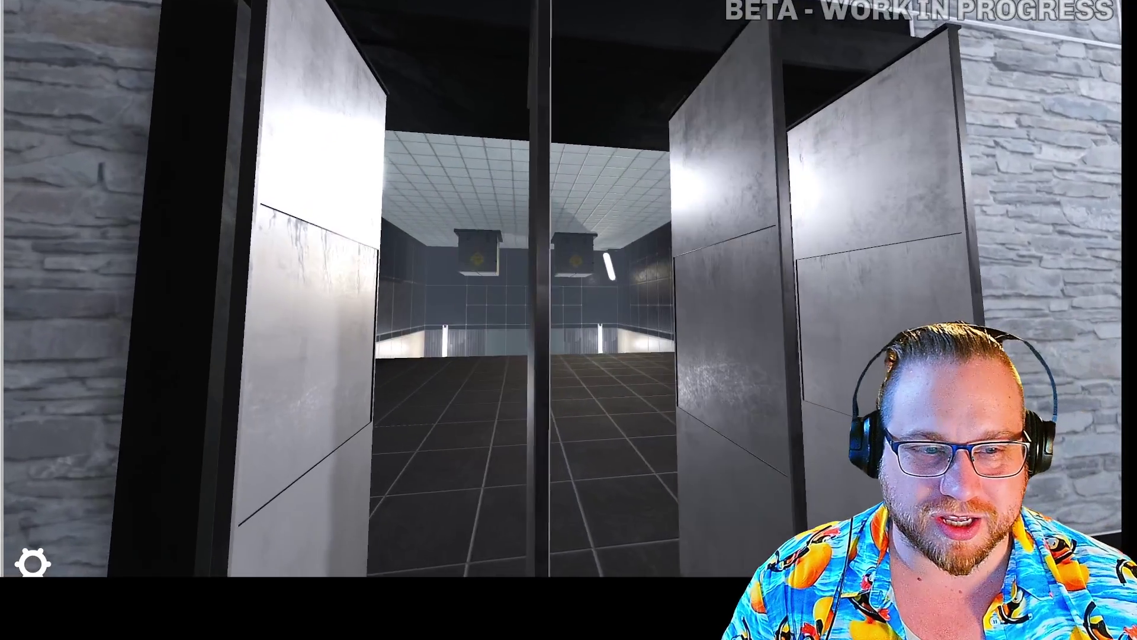
key(w)
key(w)
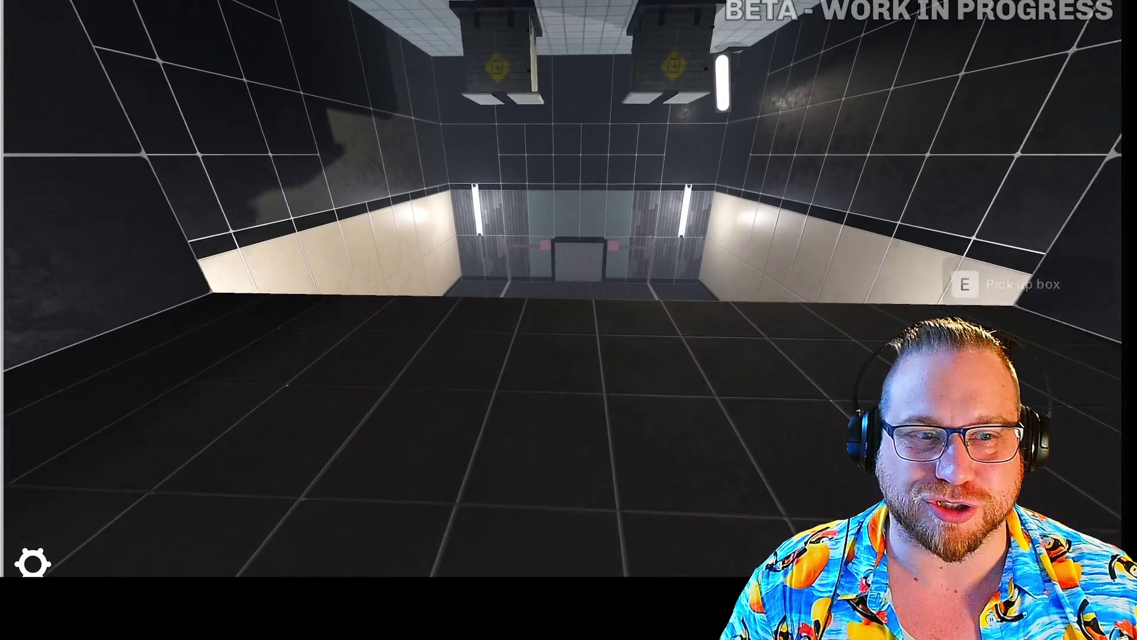
key(w)
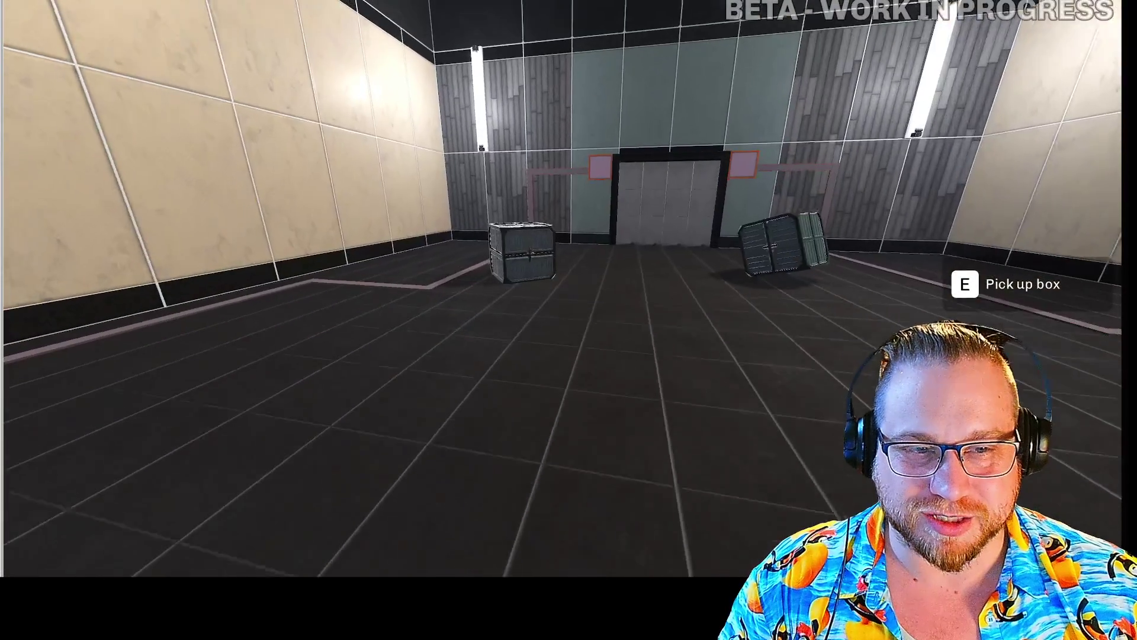
key(e)
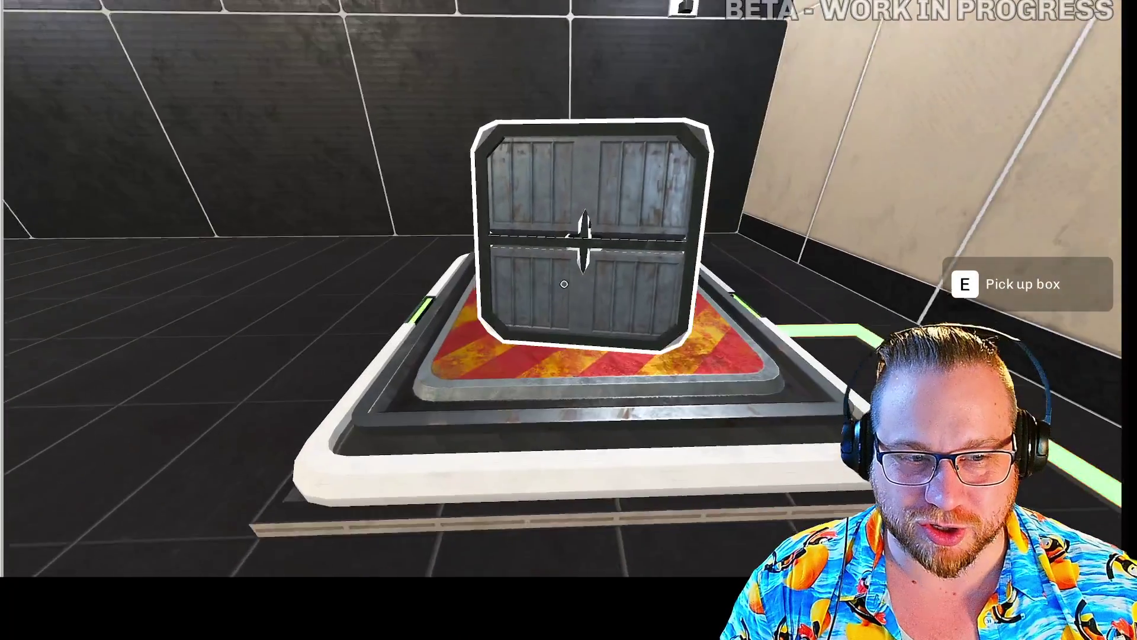
key(w)
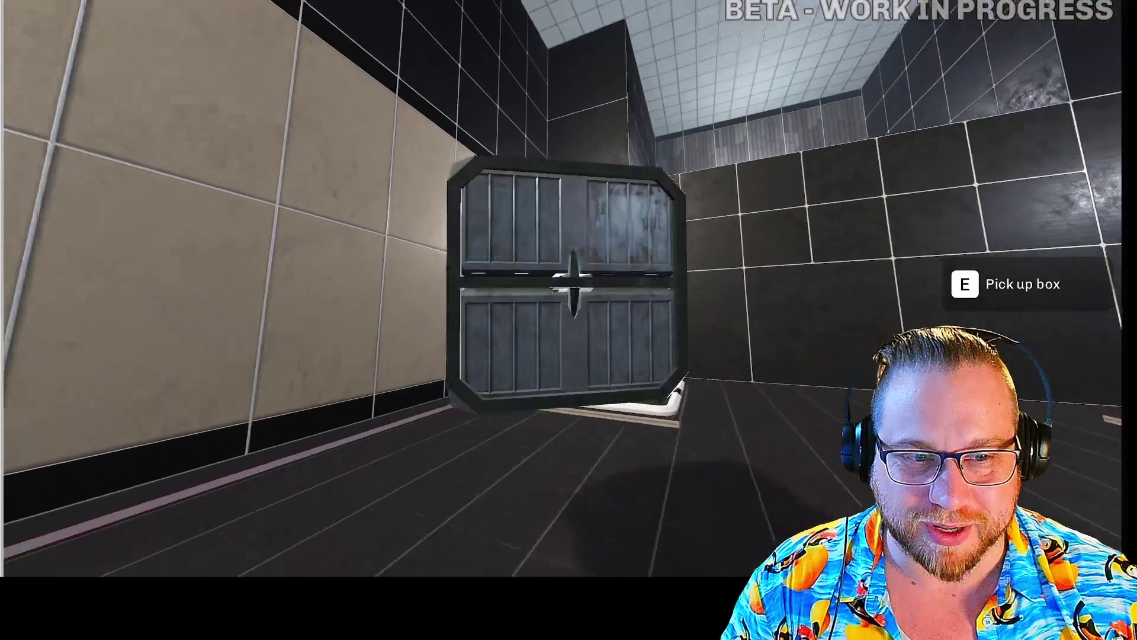
key(e)
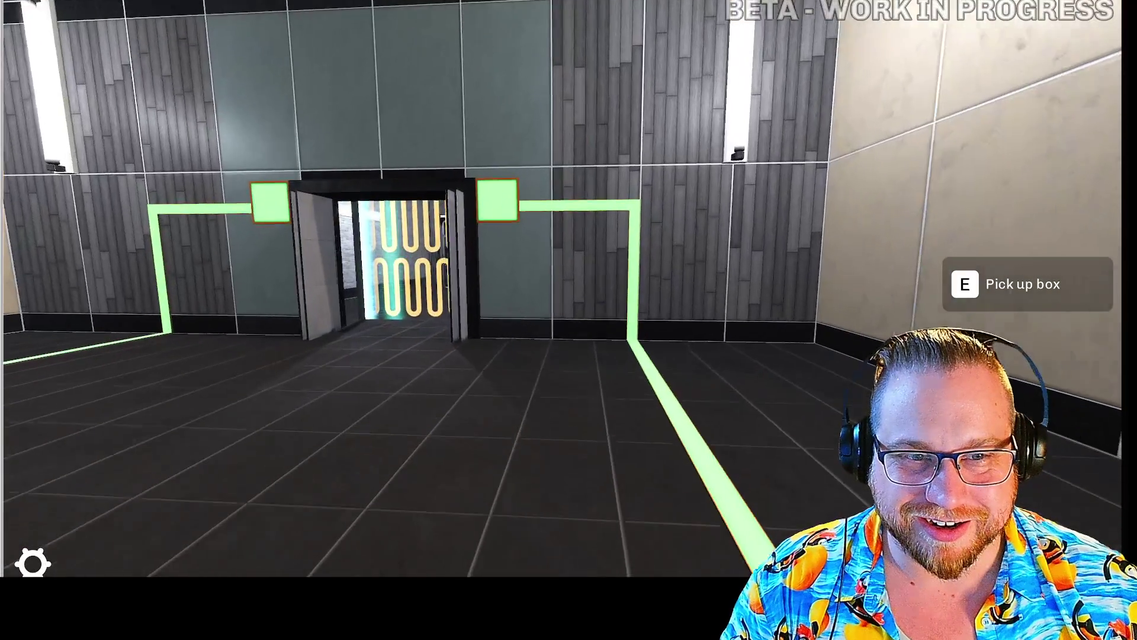
key(w)
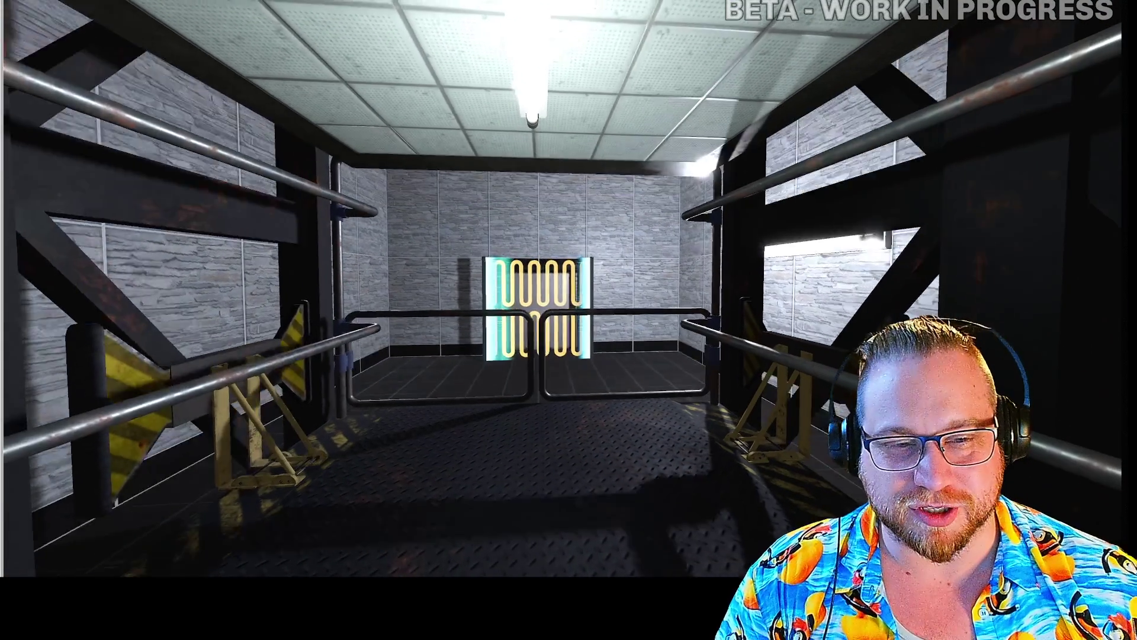
key(w)
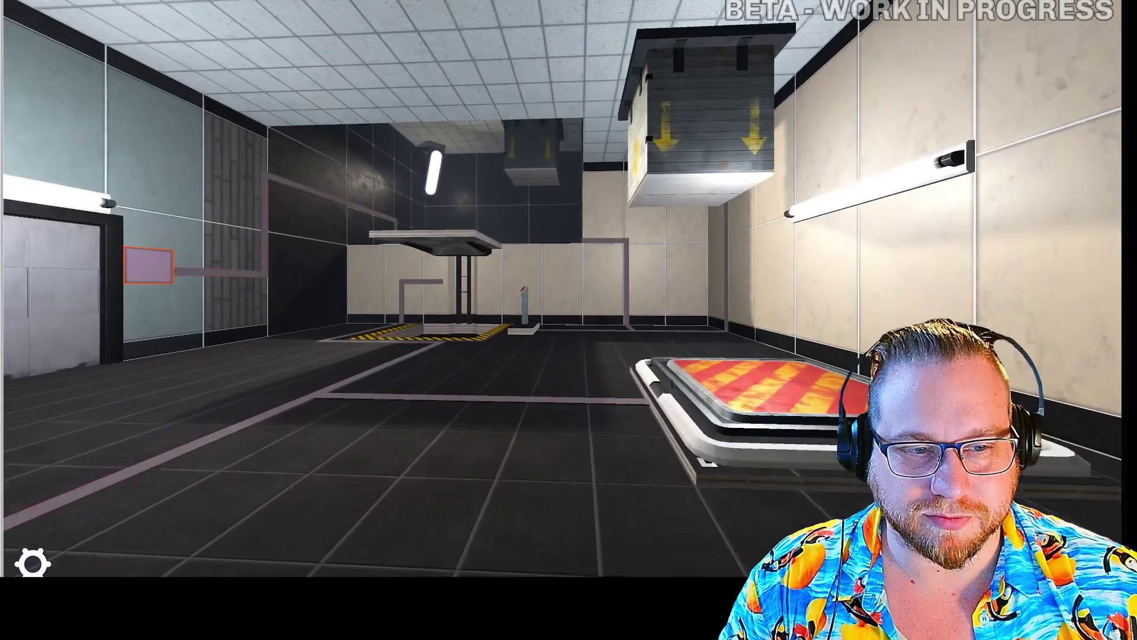
- Set the crate down on the red pad and walk through the opened door into the lift
key(w)
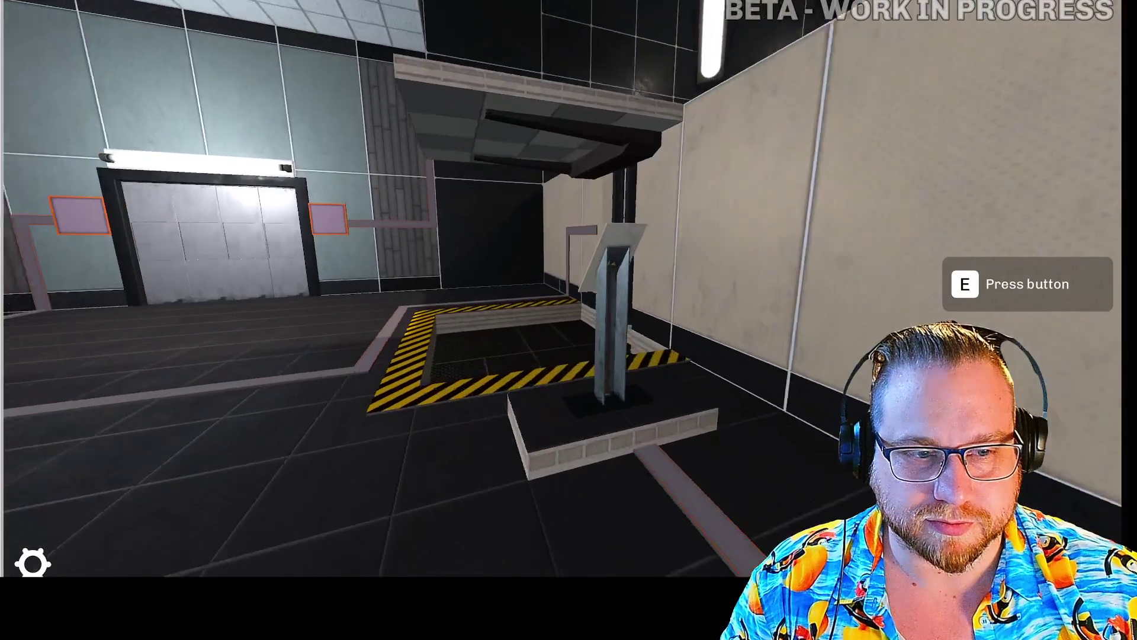
key(s)
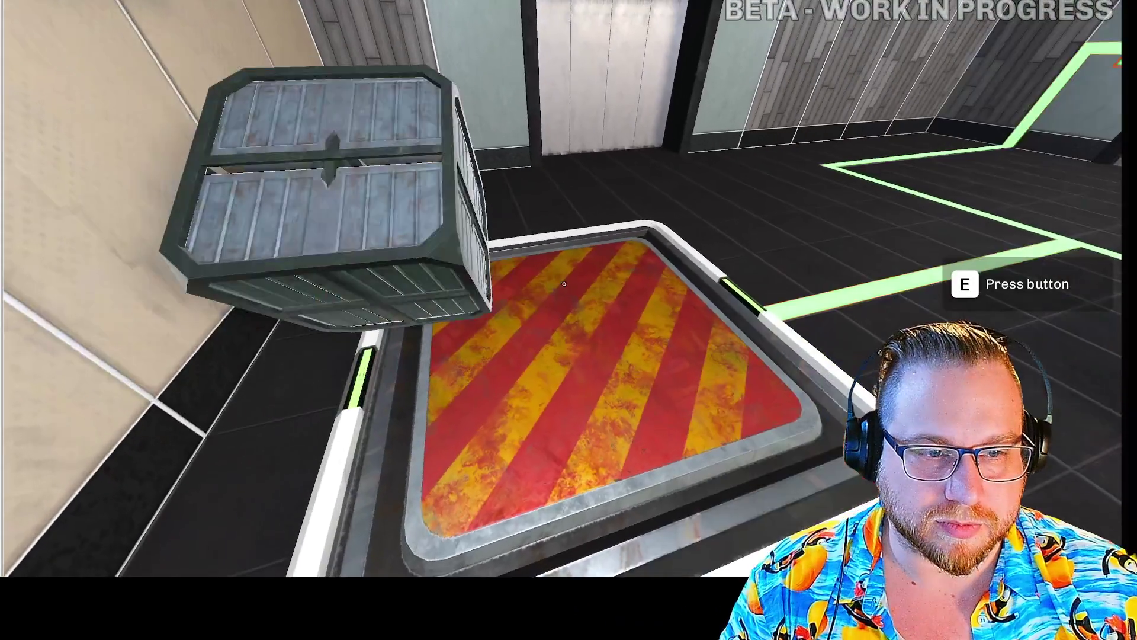
key(e)
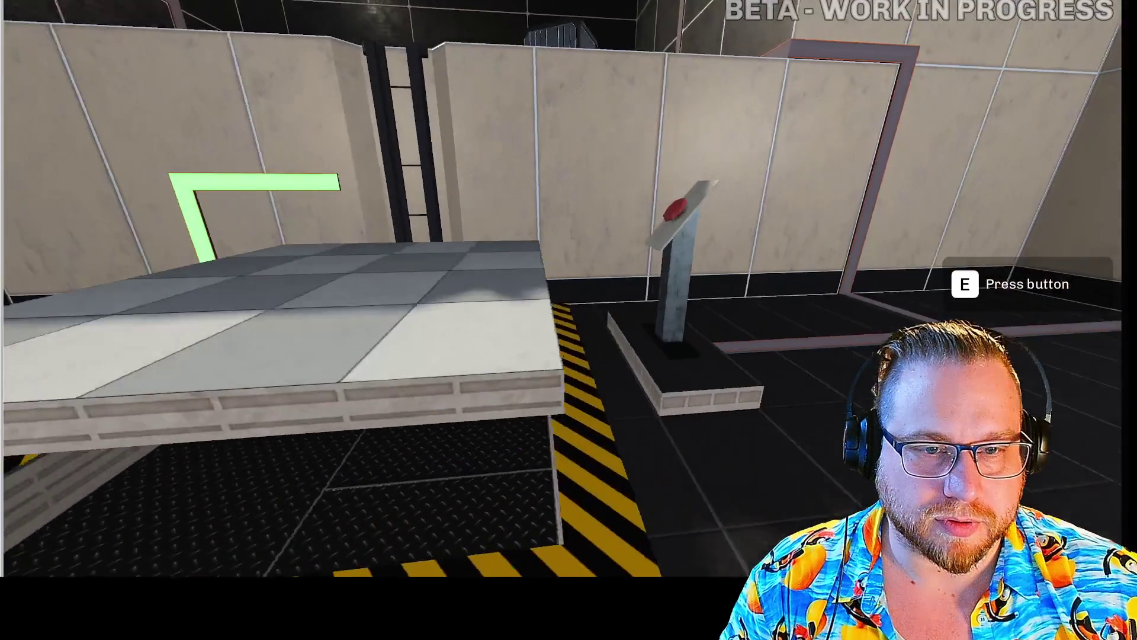
key(w)
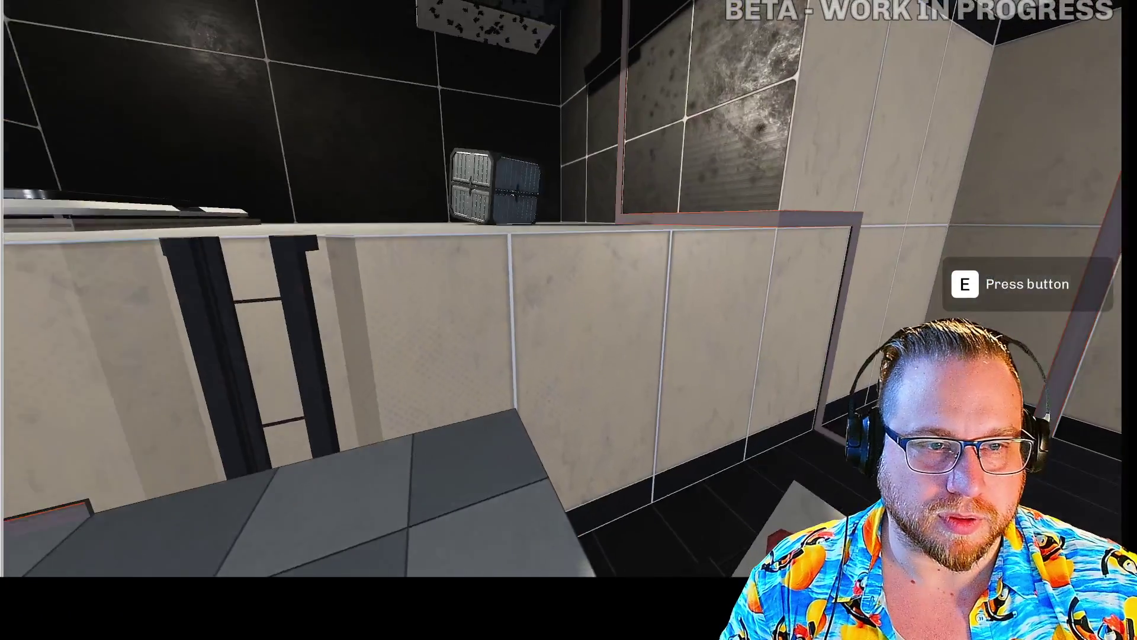
key(e)
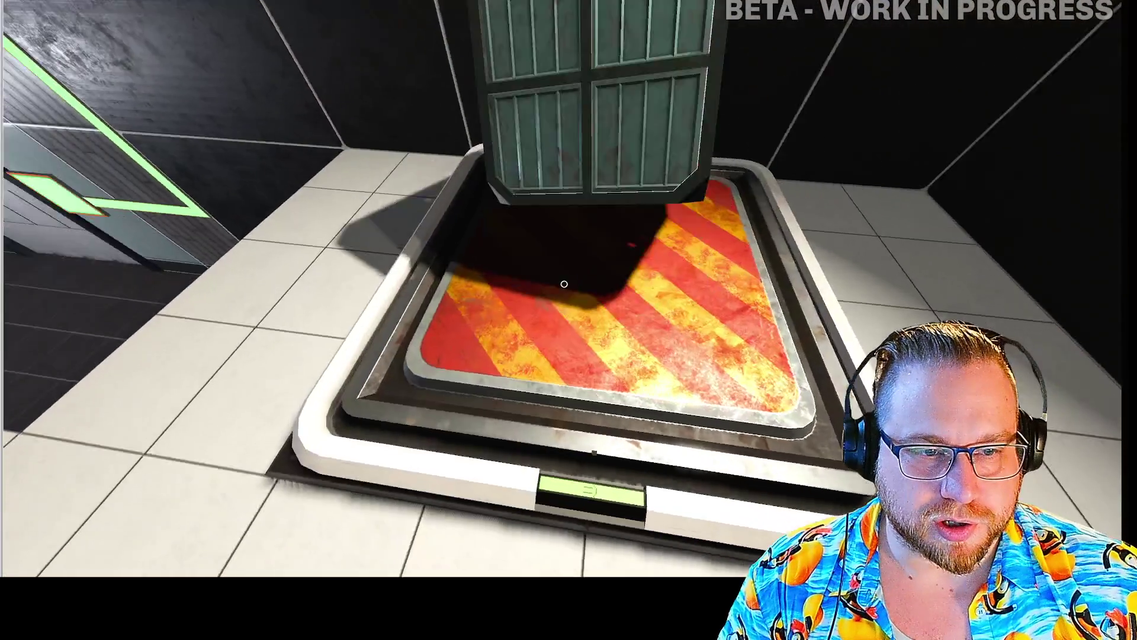
key(e)
key(w)
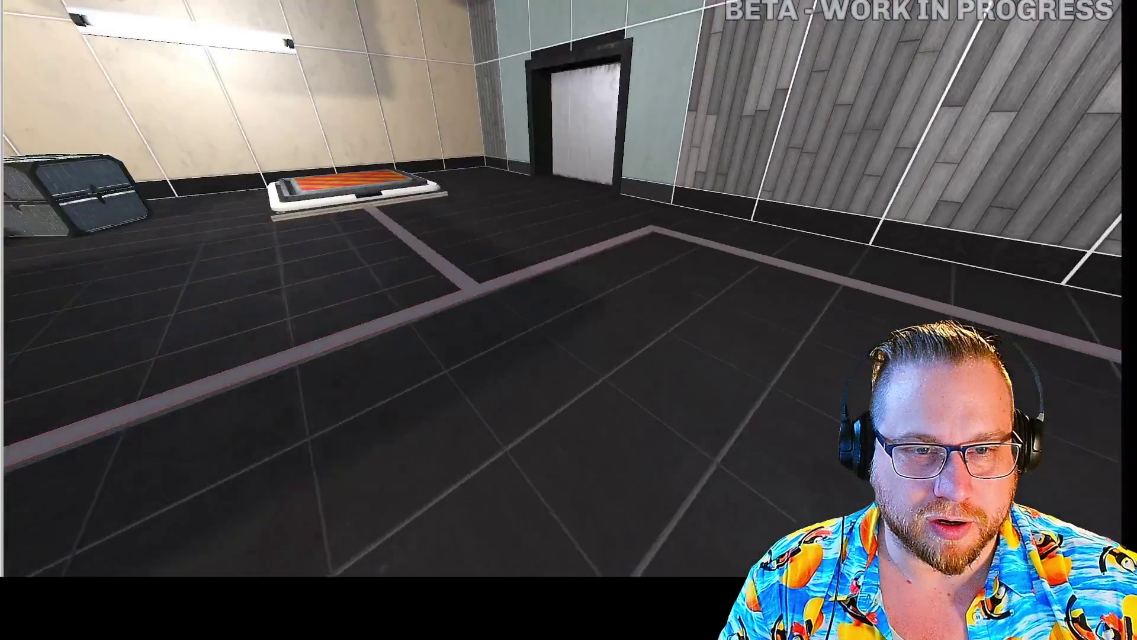
key(e)
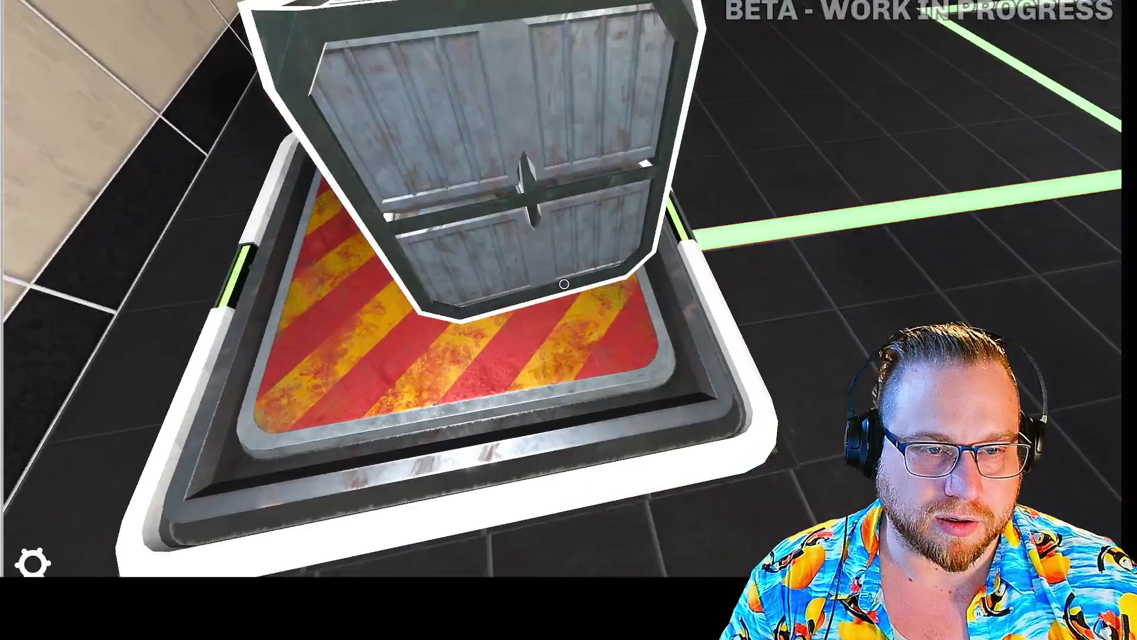
key(e)
key(w)
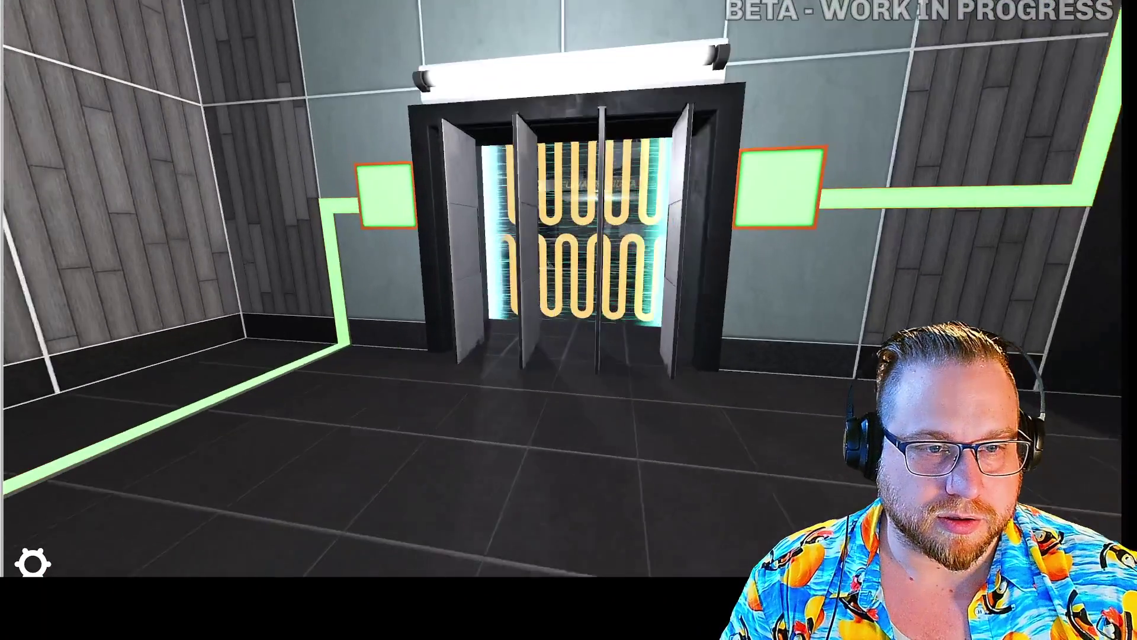
key(w)
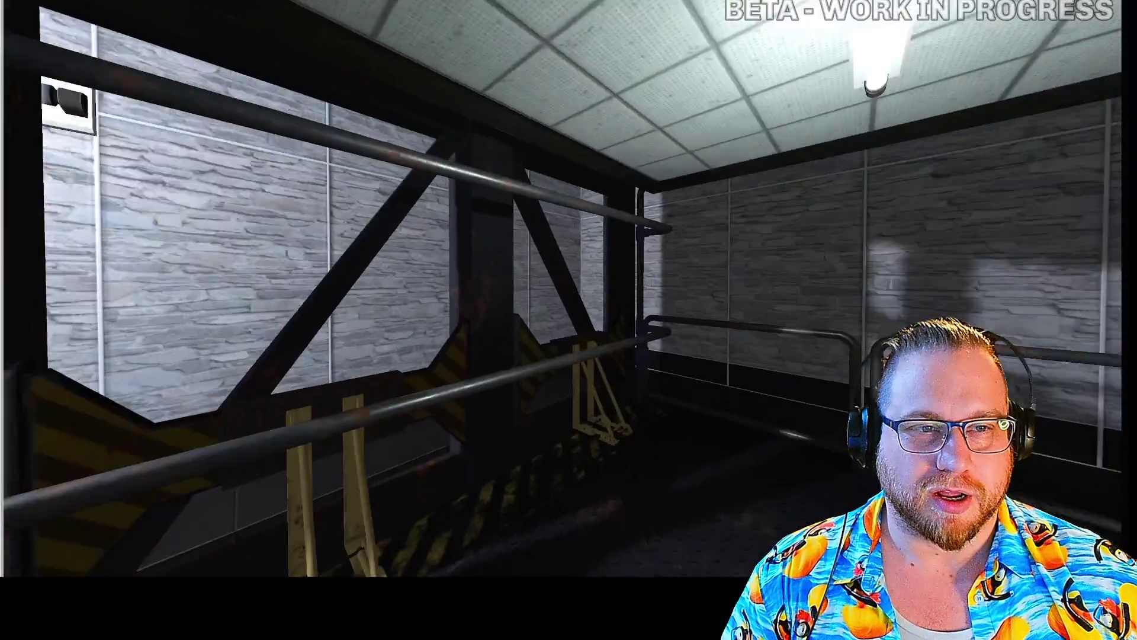
mouse_move(569, 319)
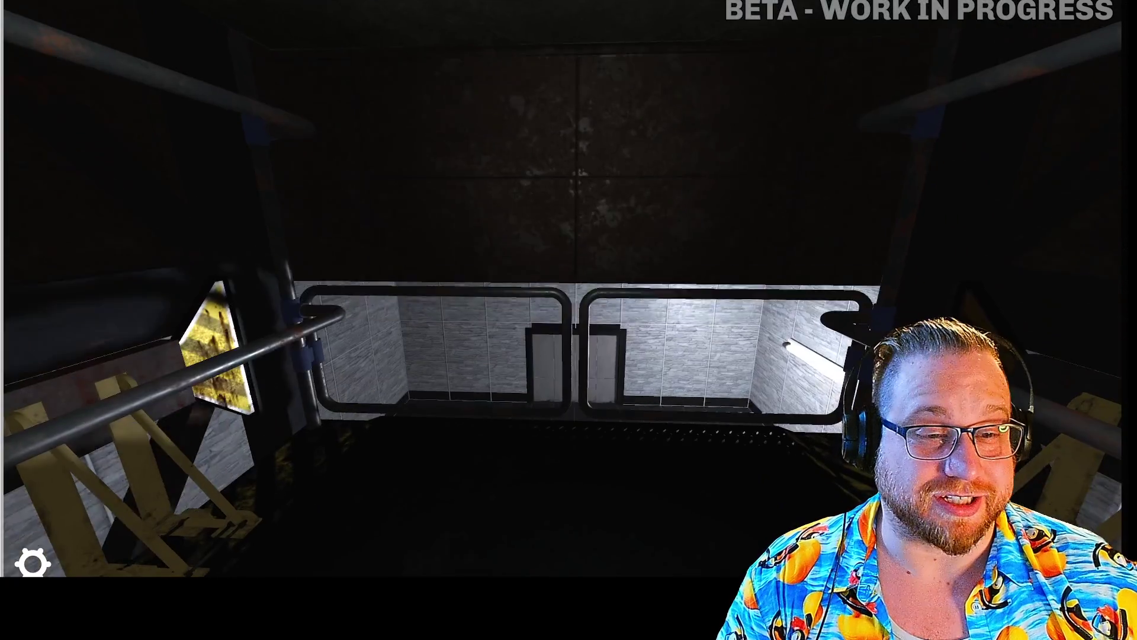
key(w)
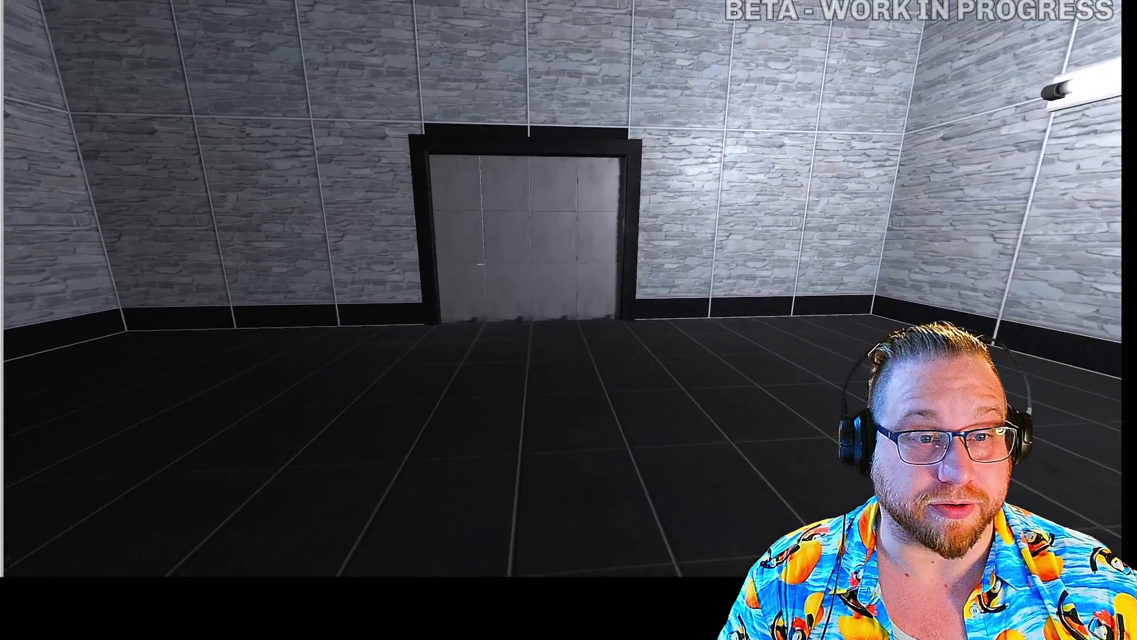
- Grab the gun from the pedestal, shoot the wall vent, and ride the lift up
key(w)
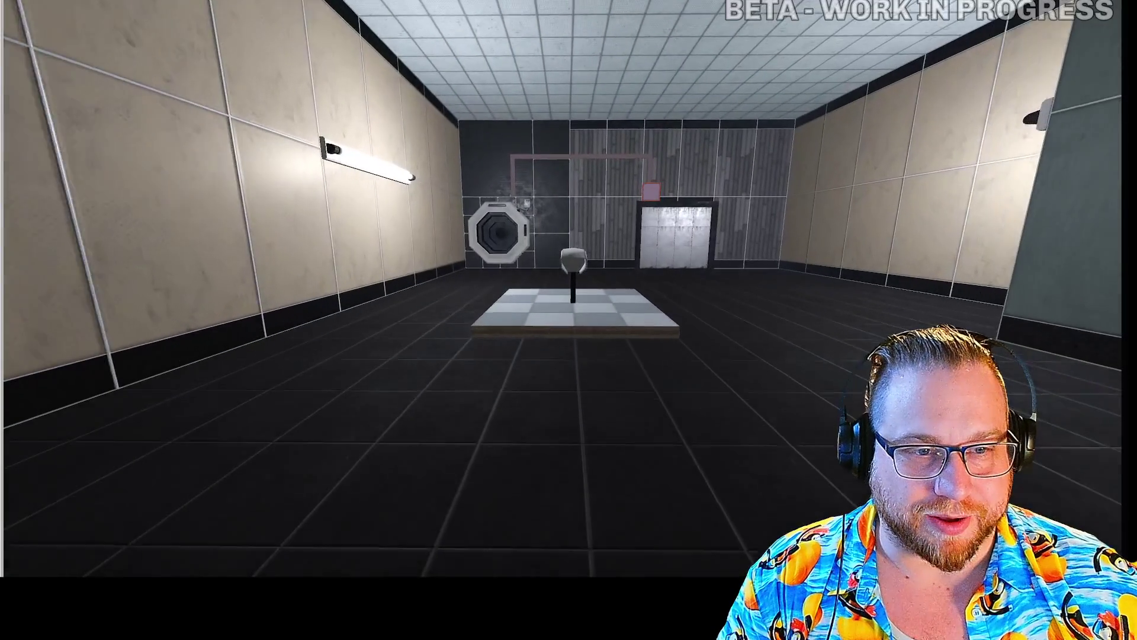
key(w)
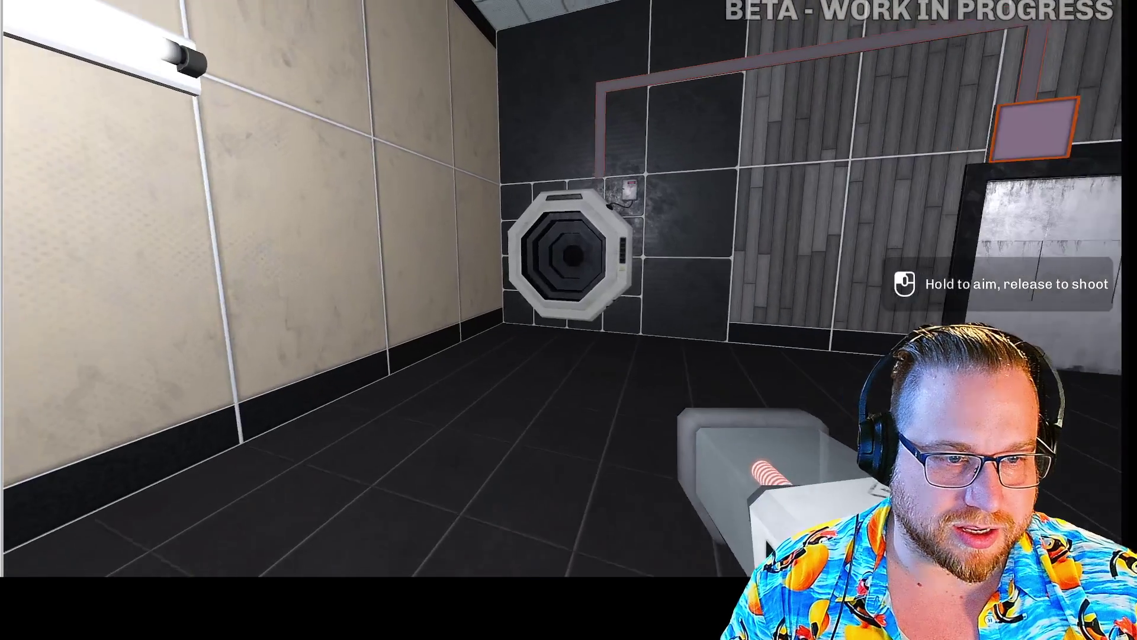
click(569, 320)
key(w)
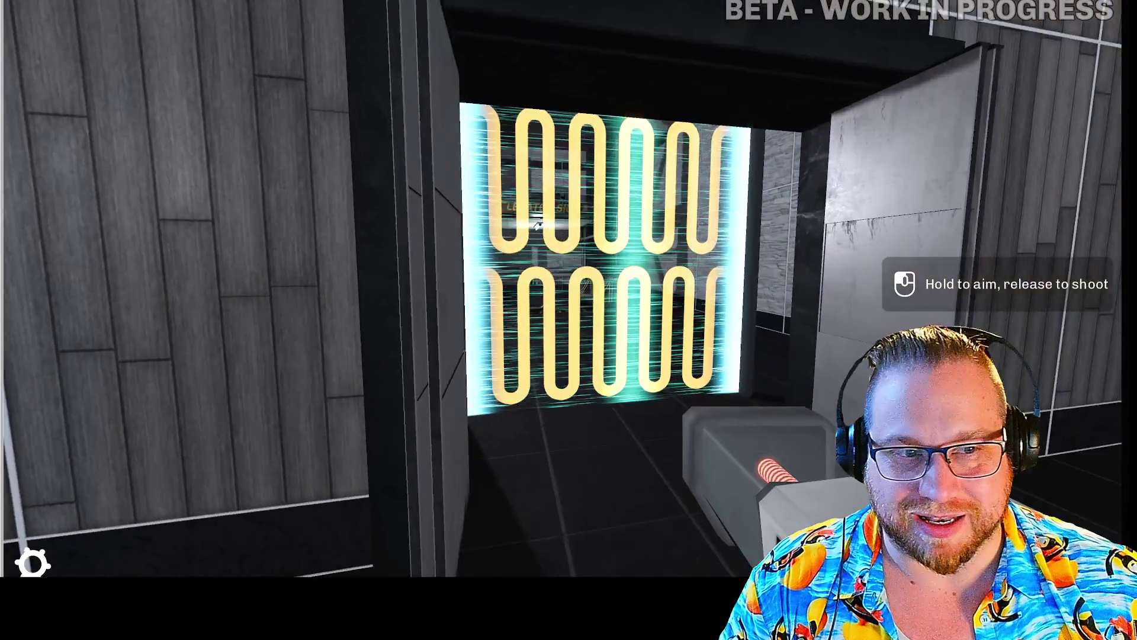
key(w)
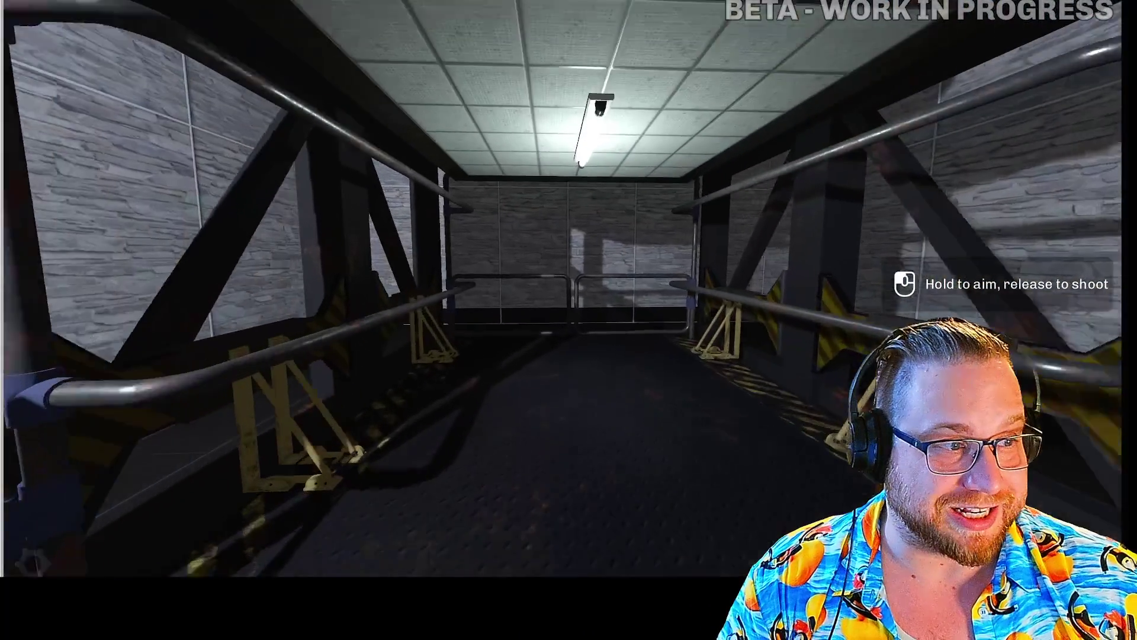
key(w)
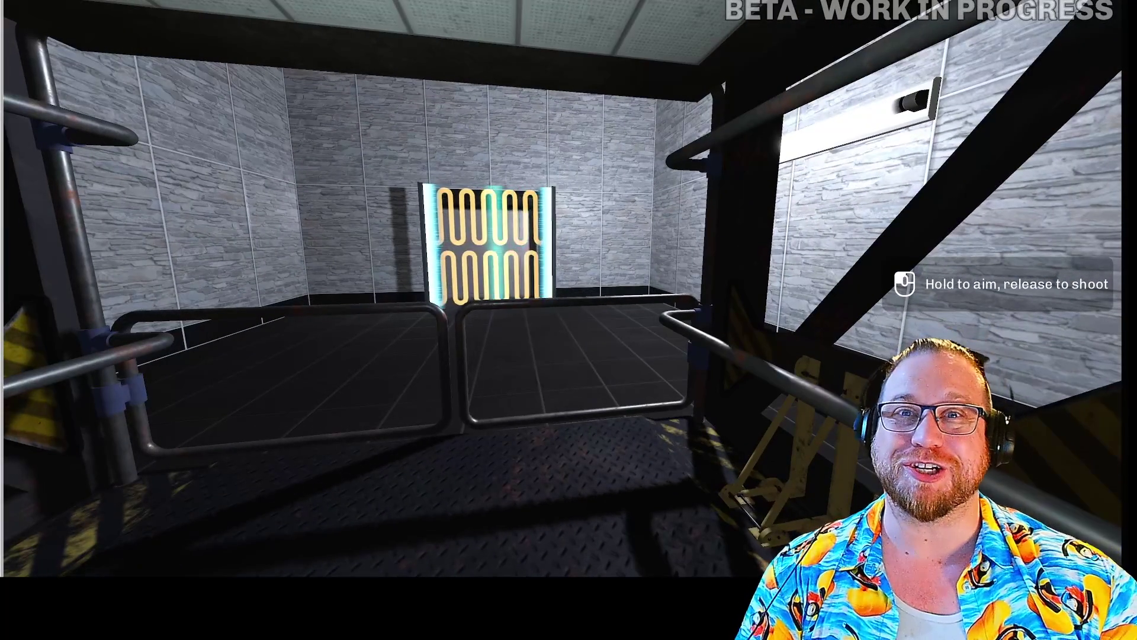
- Walk along the walkway through the gates toward the button pad by Elevator Side A
key(w)
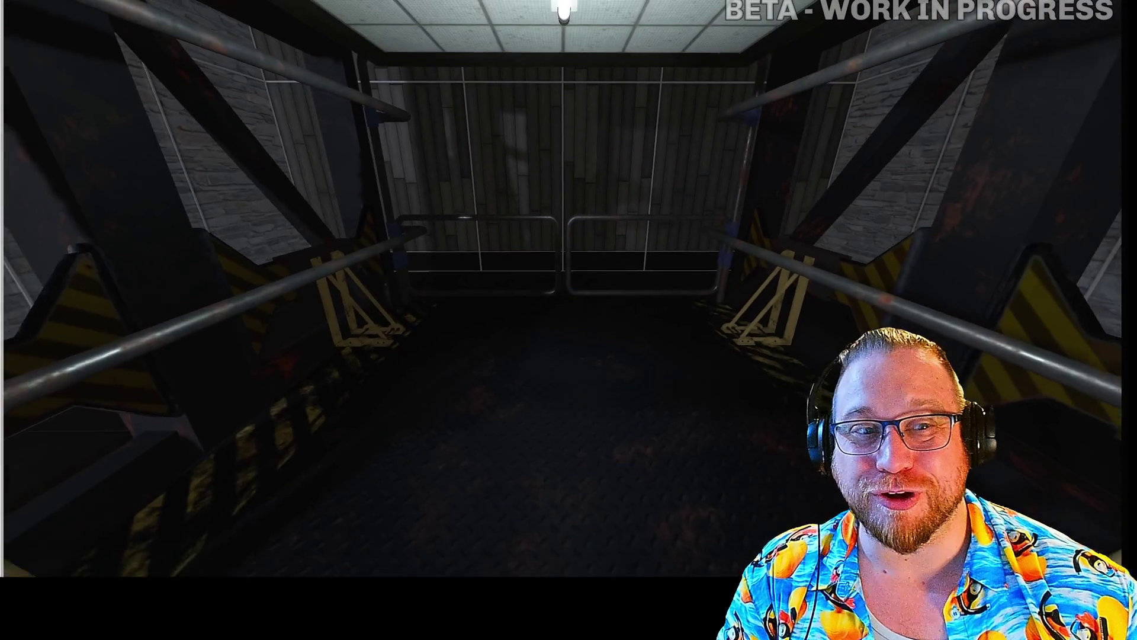
key(w)
key(w)
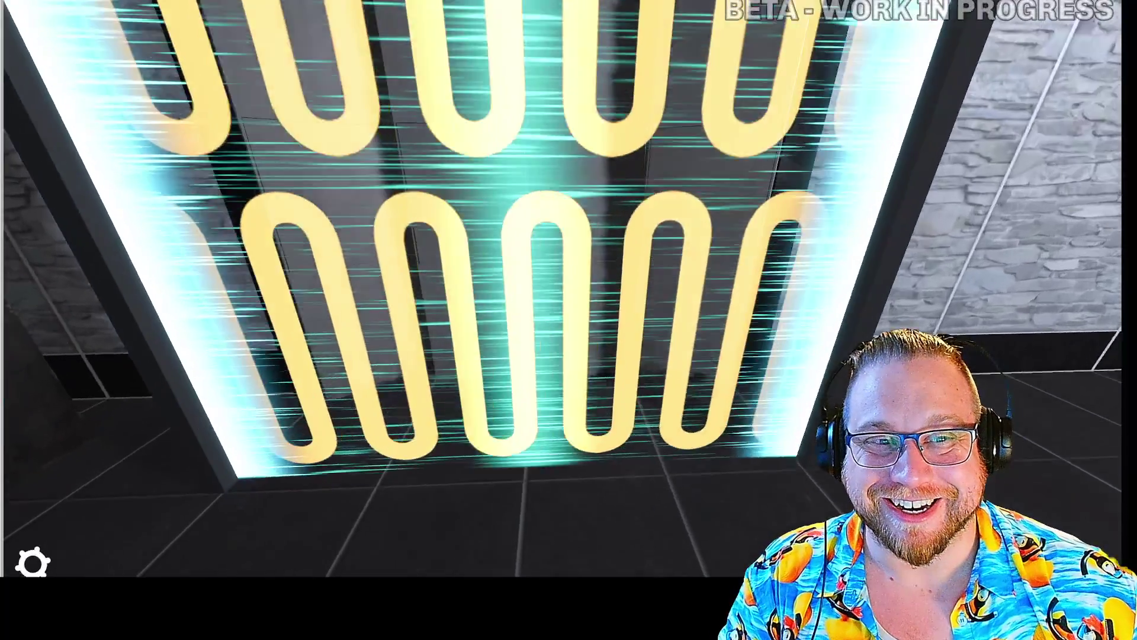
key(w)
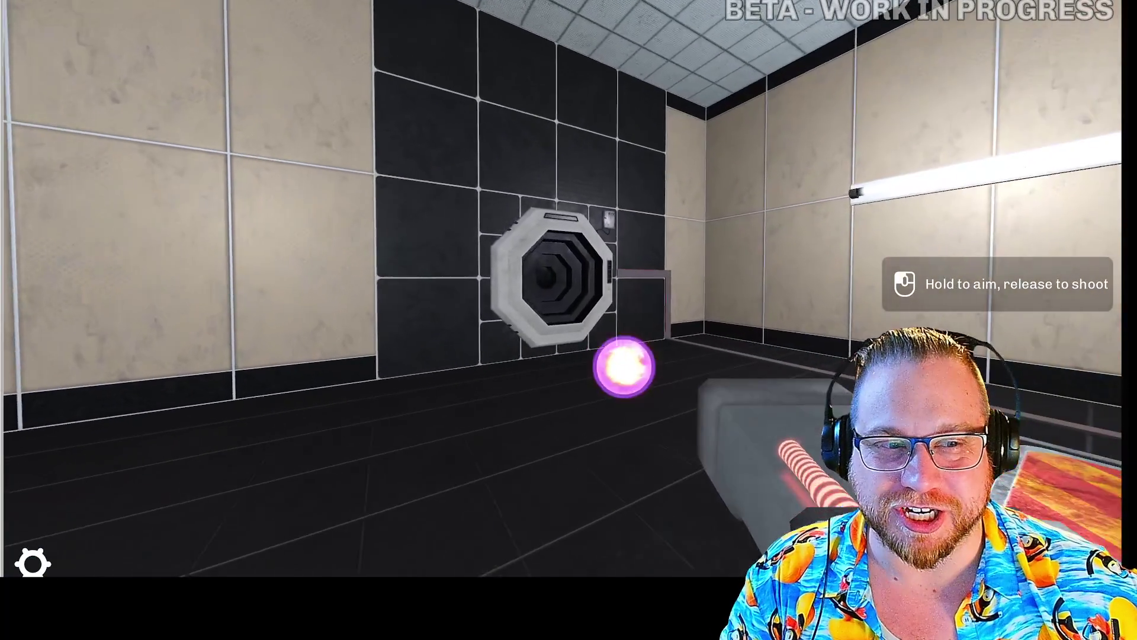
key(w)
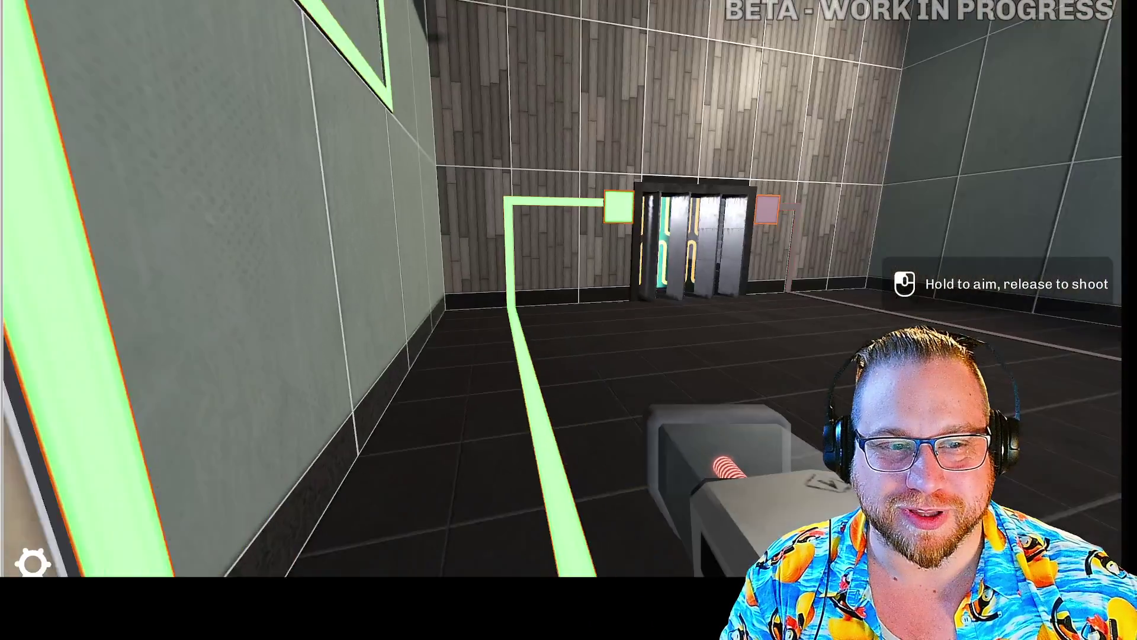
- Set the large cube on the button pad and walk through the exit into the Elevator Side A lift
key(w)
key(e)
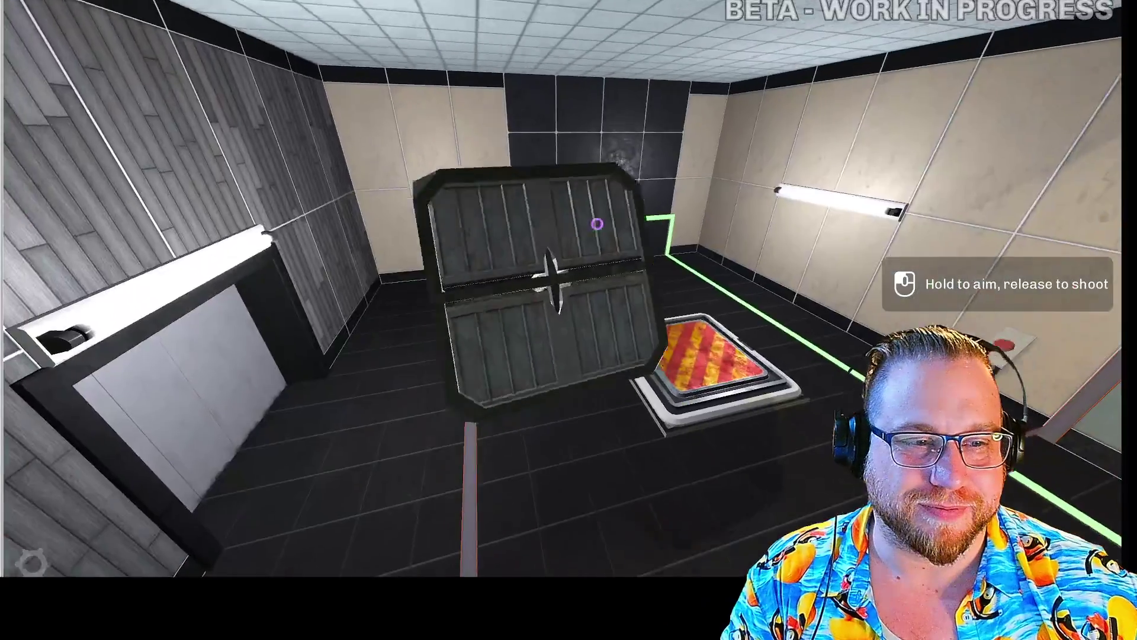
key(e)
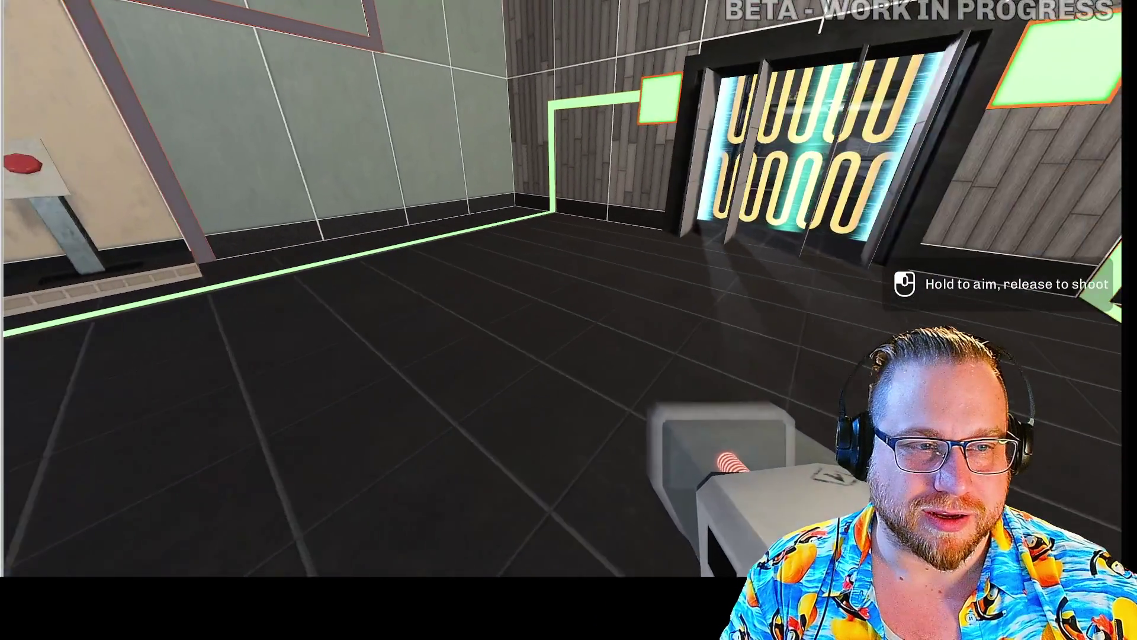
key(w)
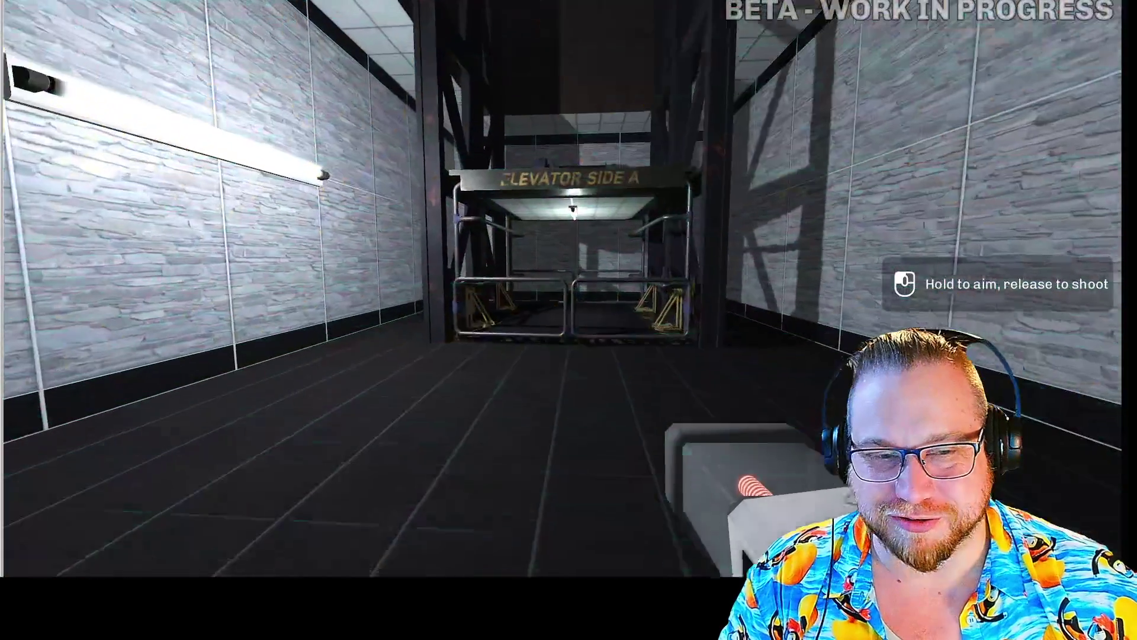
key(w)
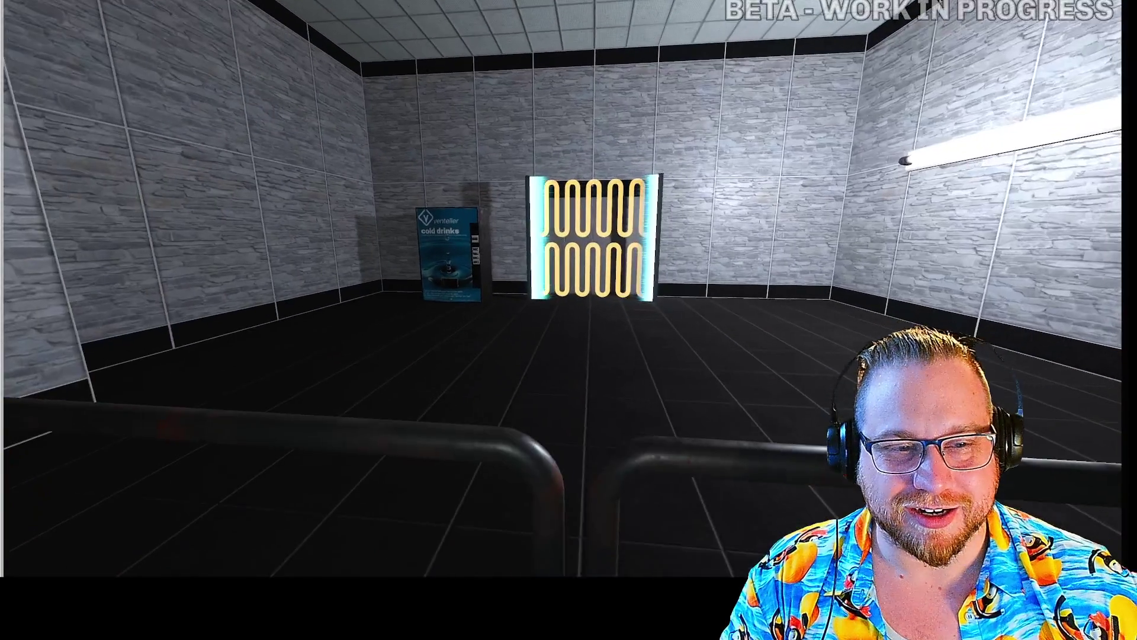
- Power the wall socket with the glowing ball, retrieve it, and pass through the exit grid into the lift
key(w)
key(w)
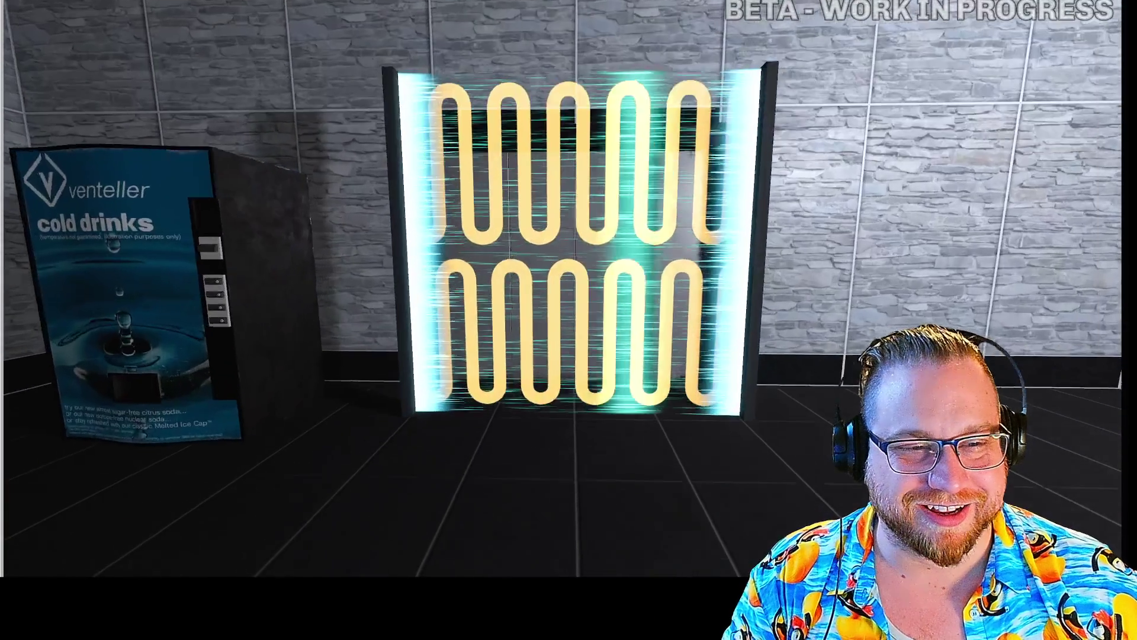
key(w)
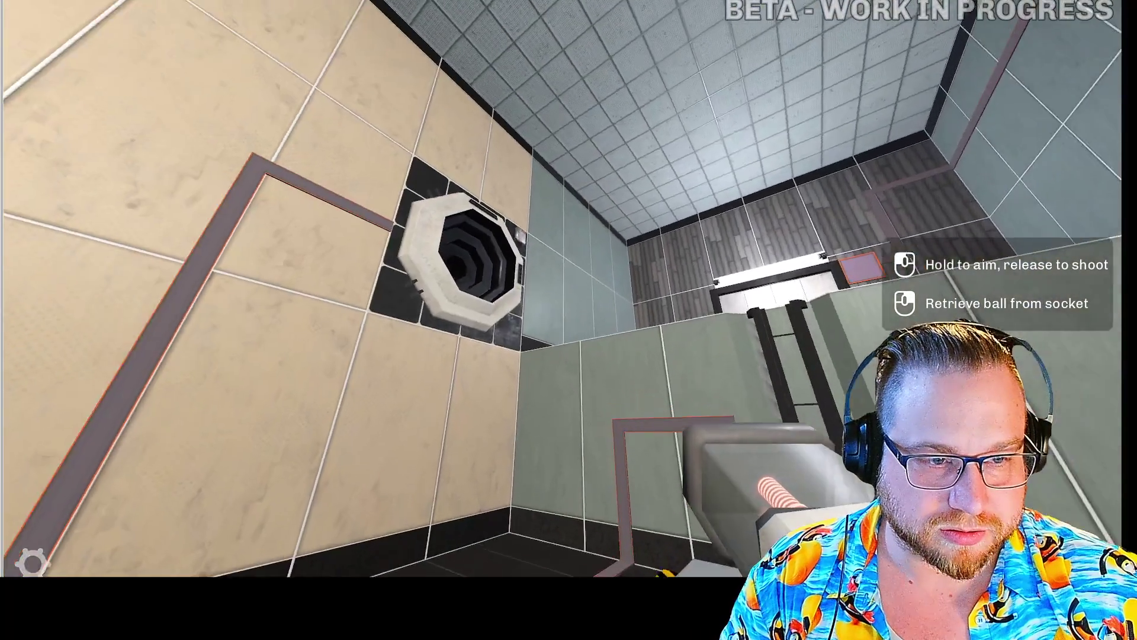
click(568, 320)
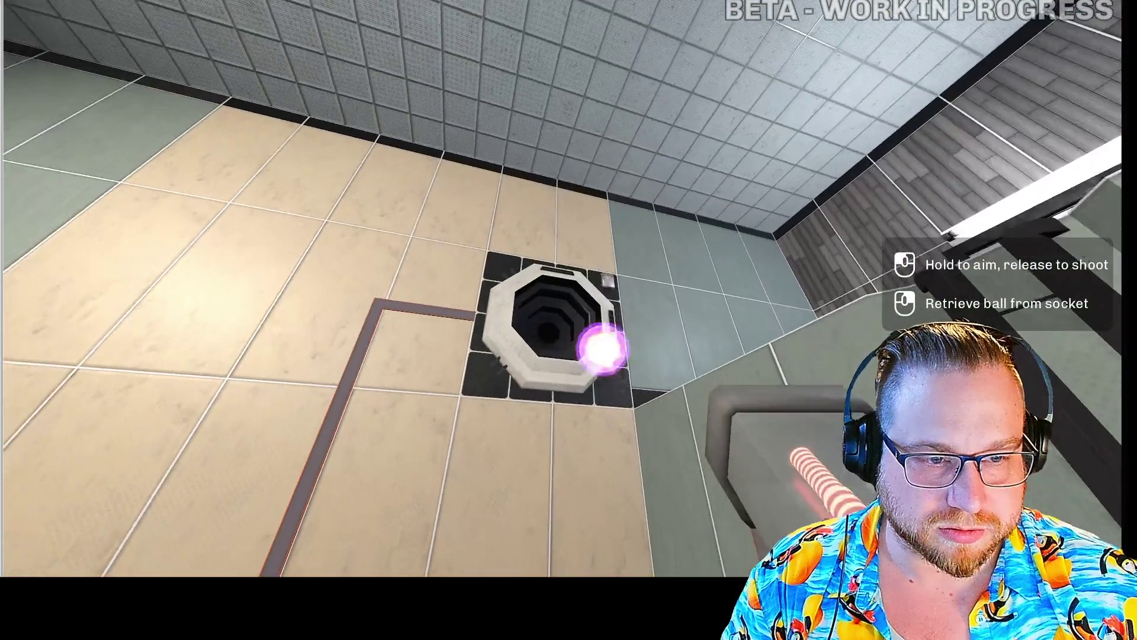
right_click(568, 320)
key(w)
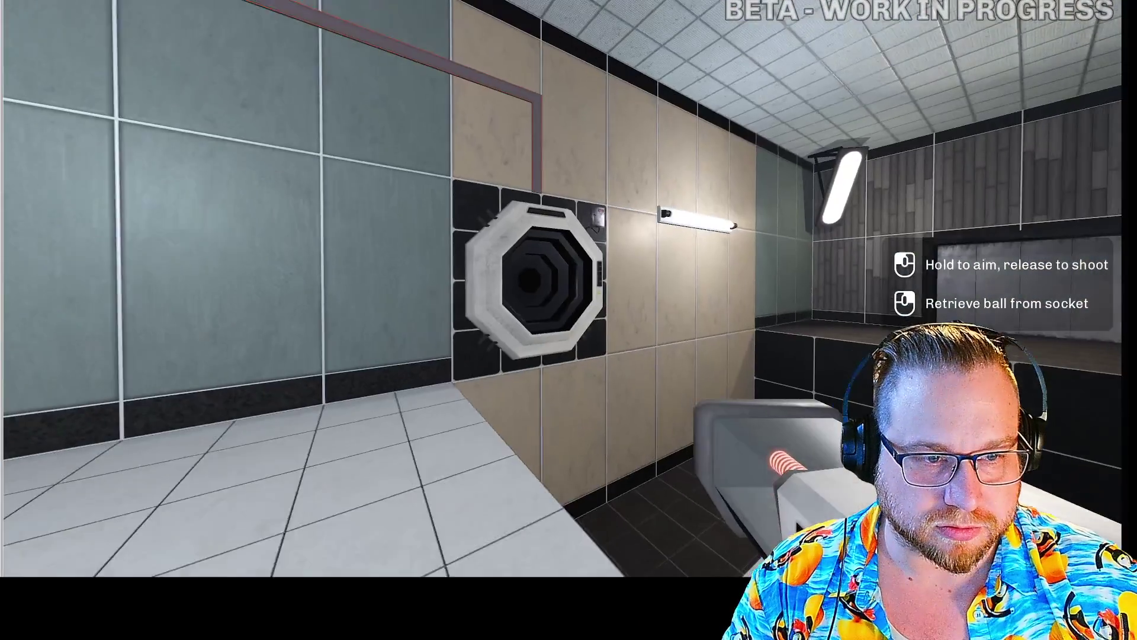
key(w)
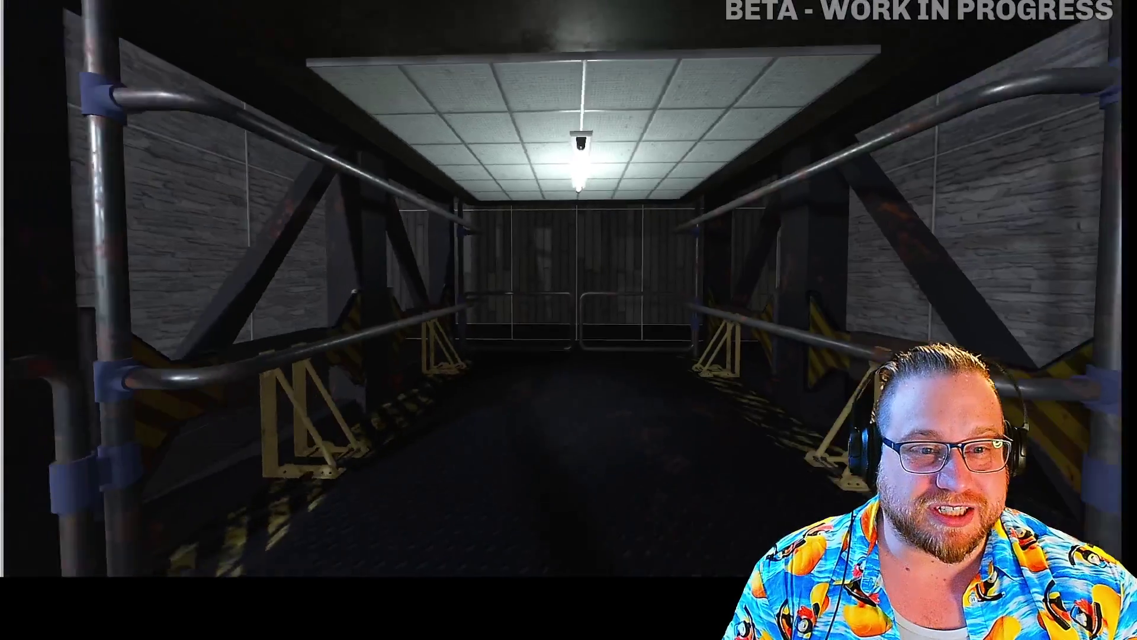
- Walk through the exit grid into the next chamber and set the carried cube on the floor button
key(w)
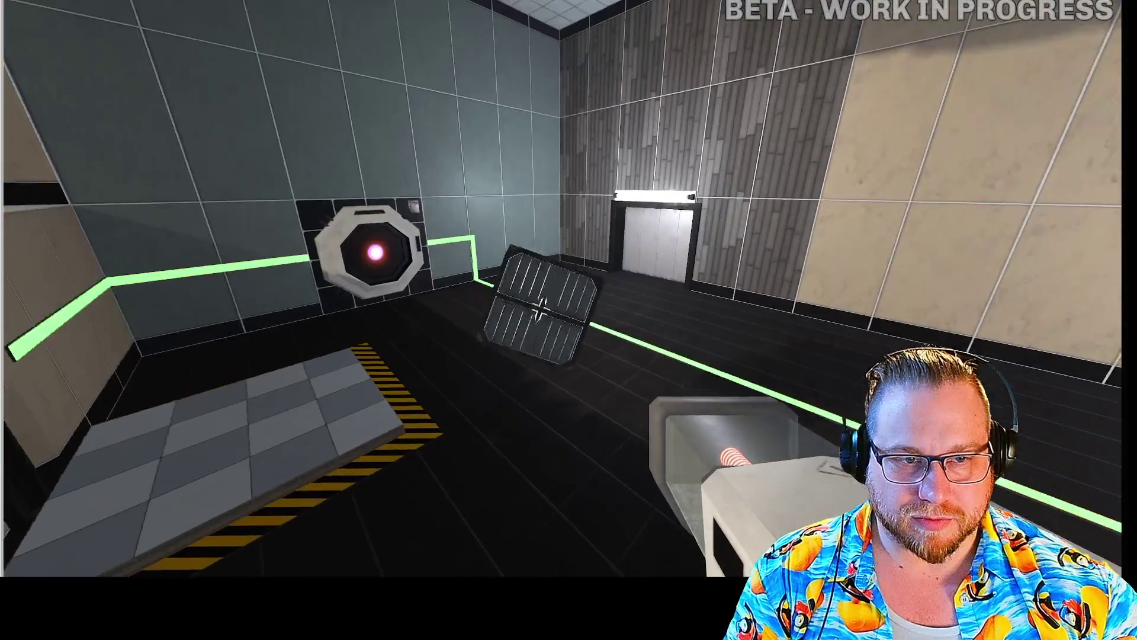
key(e)
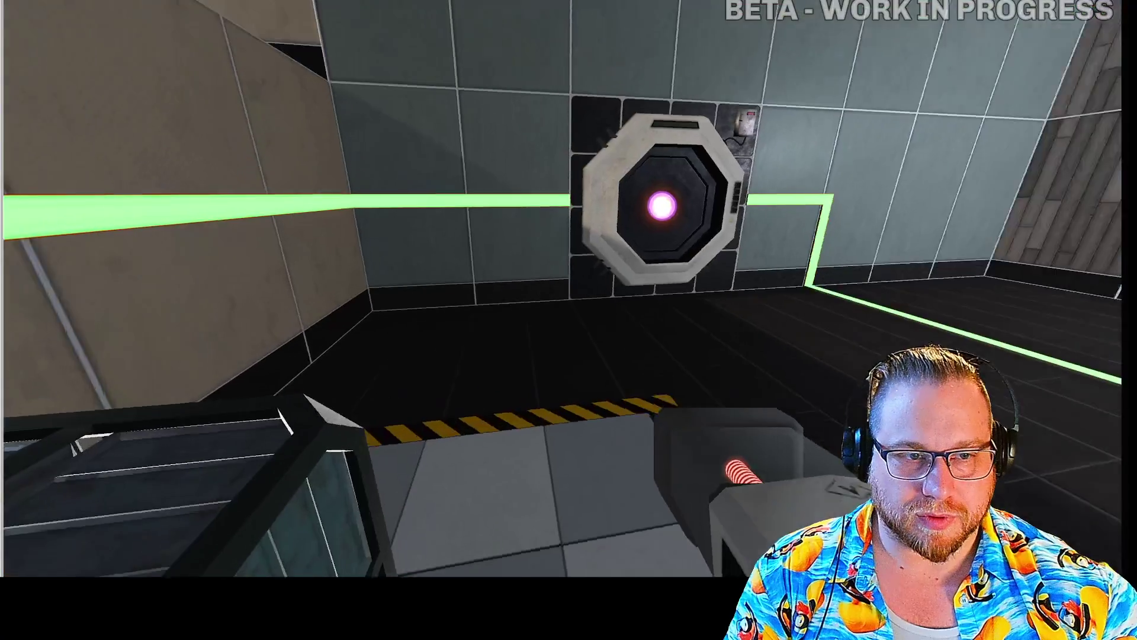
key(e)
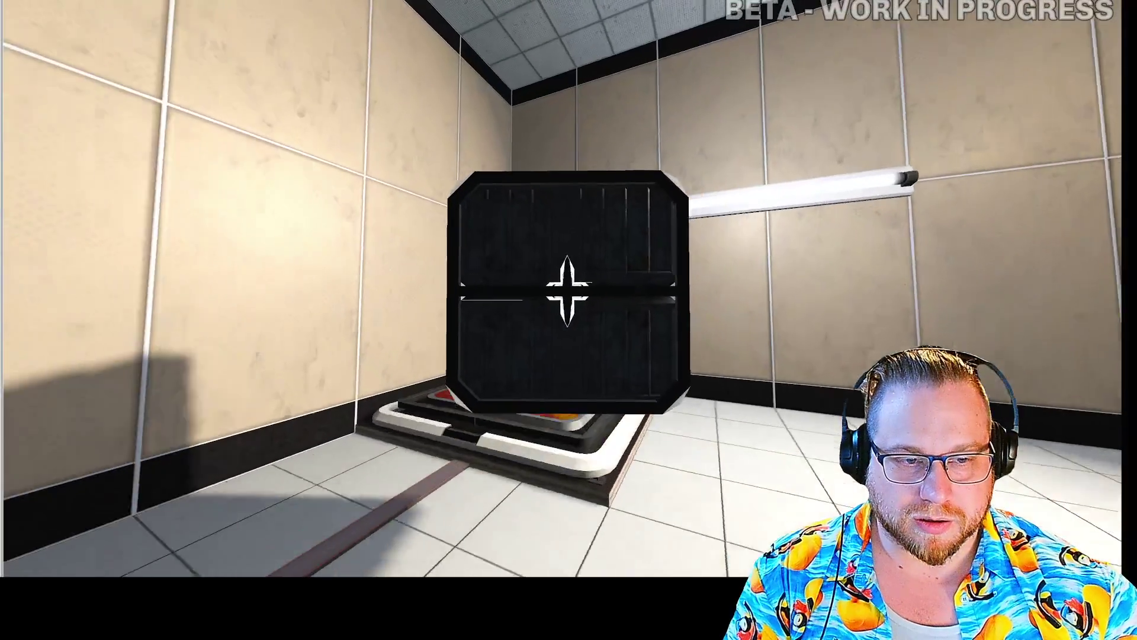
key(e)
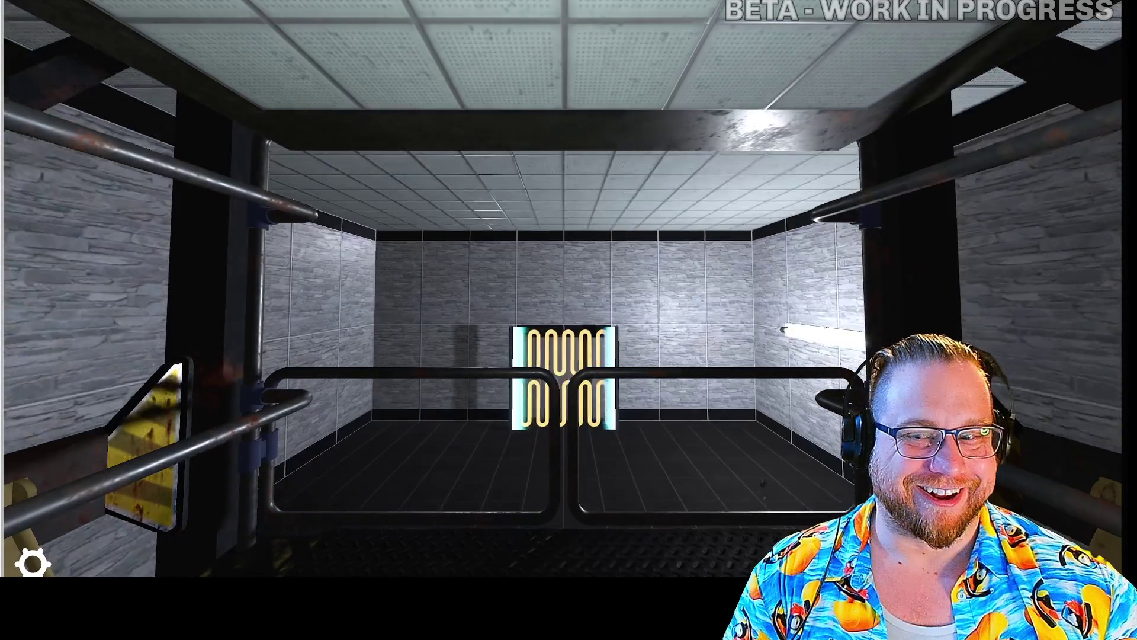
- Step out of the lift and walk through the glowing grid toward the octagonal wall panel
key(w)
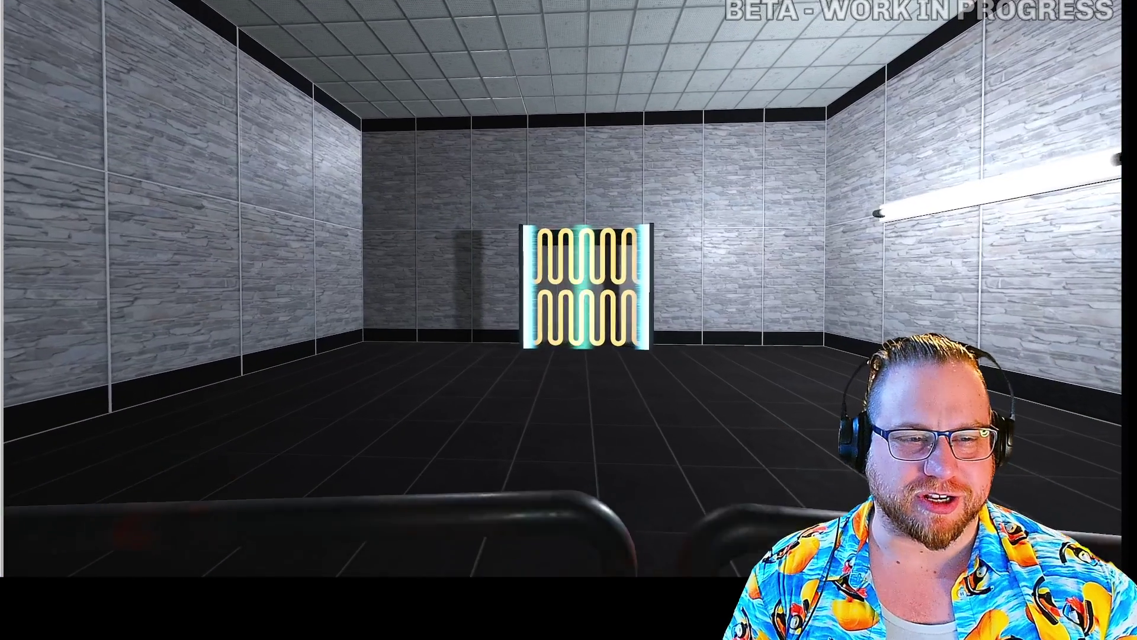
key(w)
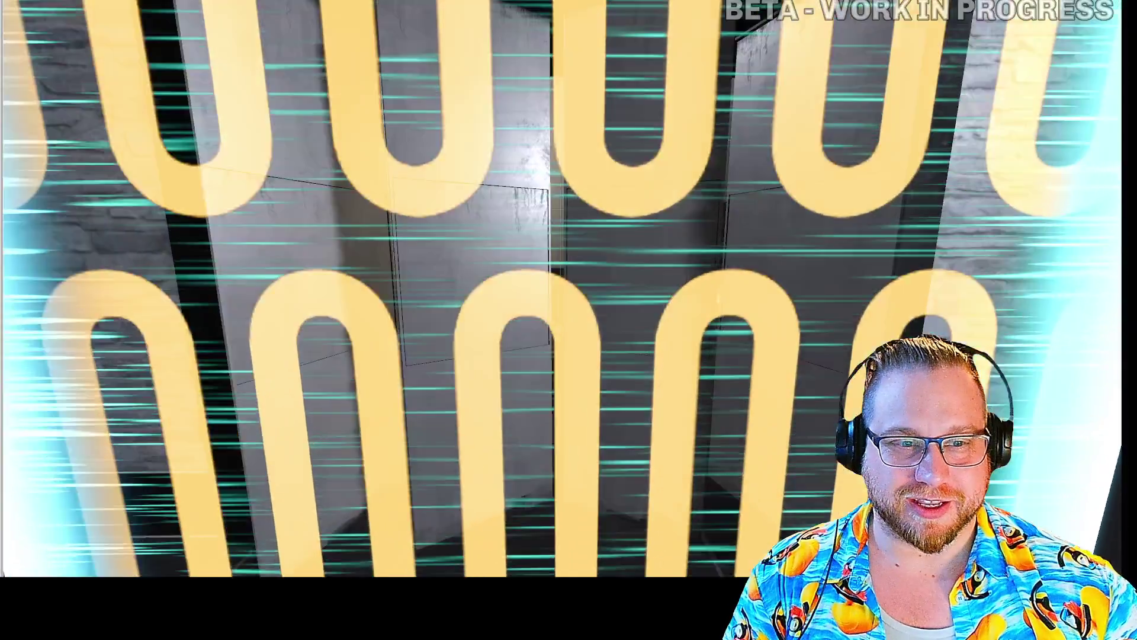
key(w)
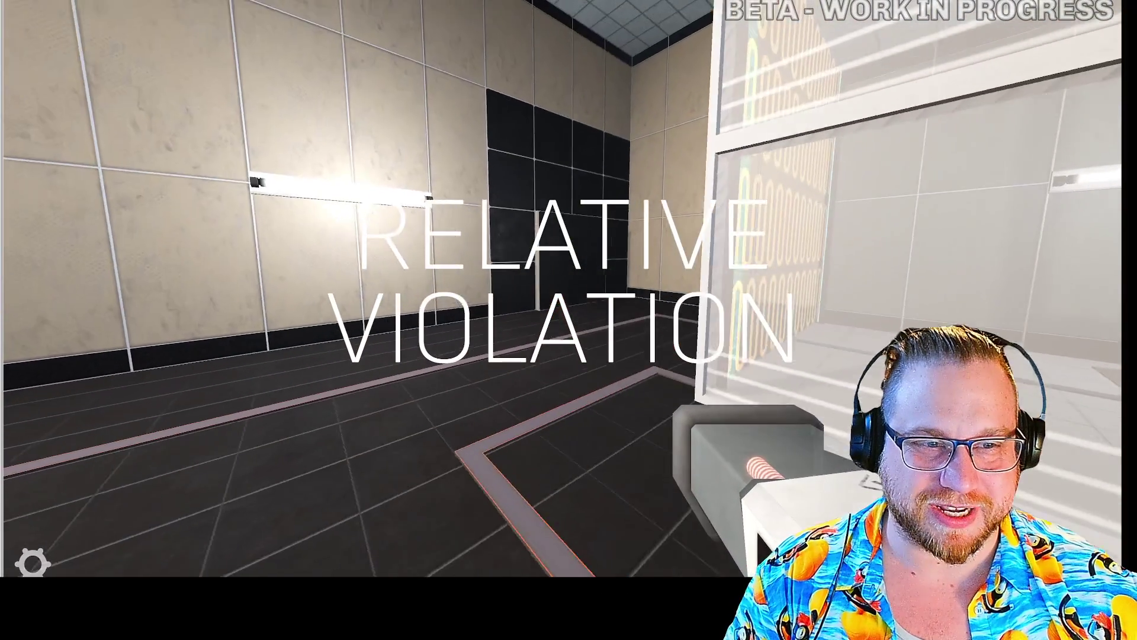
- Fire a portal at the dark wall and walk through the Elevator Side A chamber toward the exit door
click(568, 320)
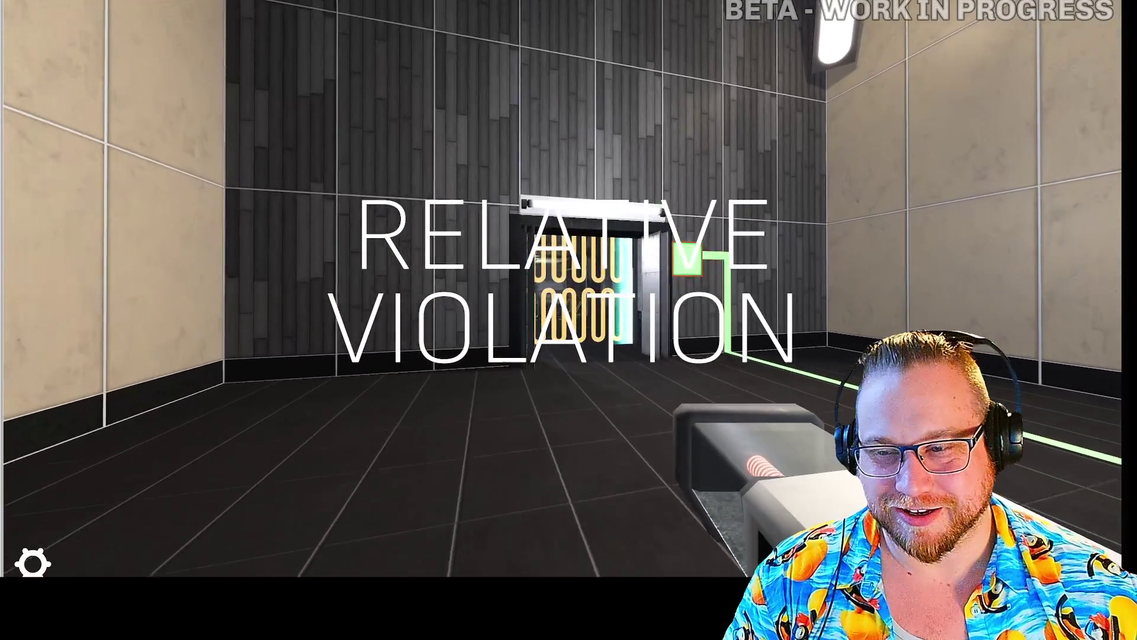
key(w)
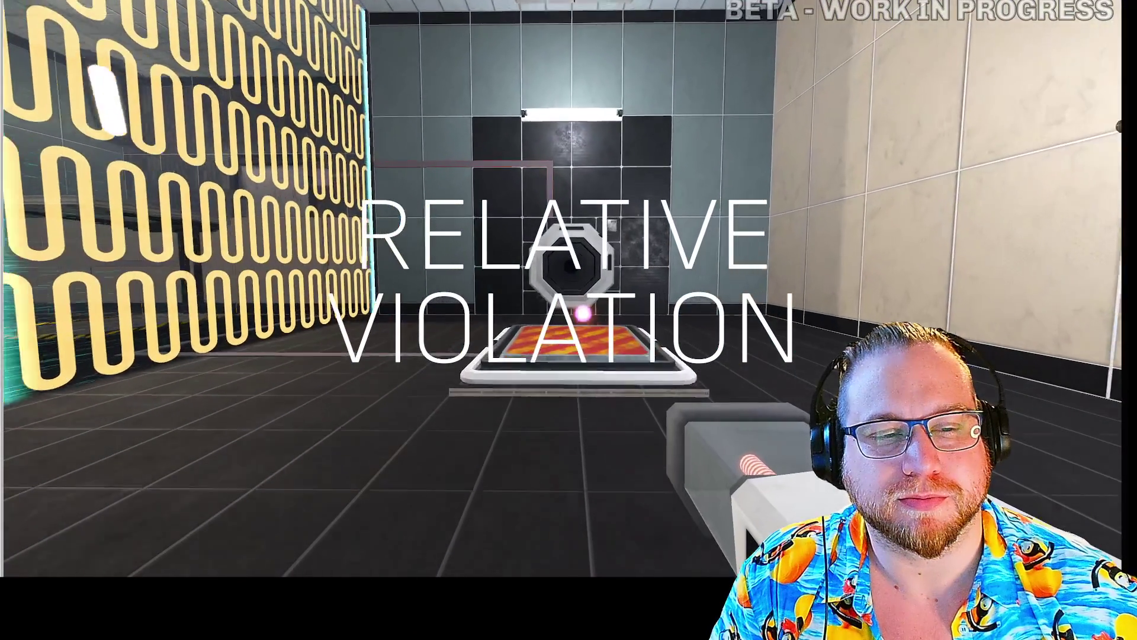
key(w)
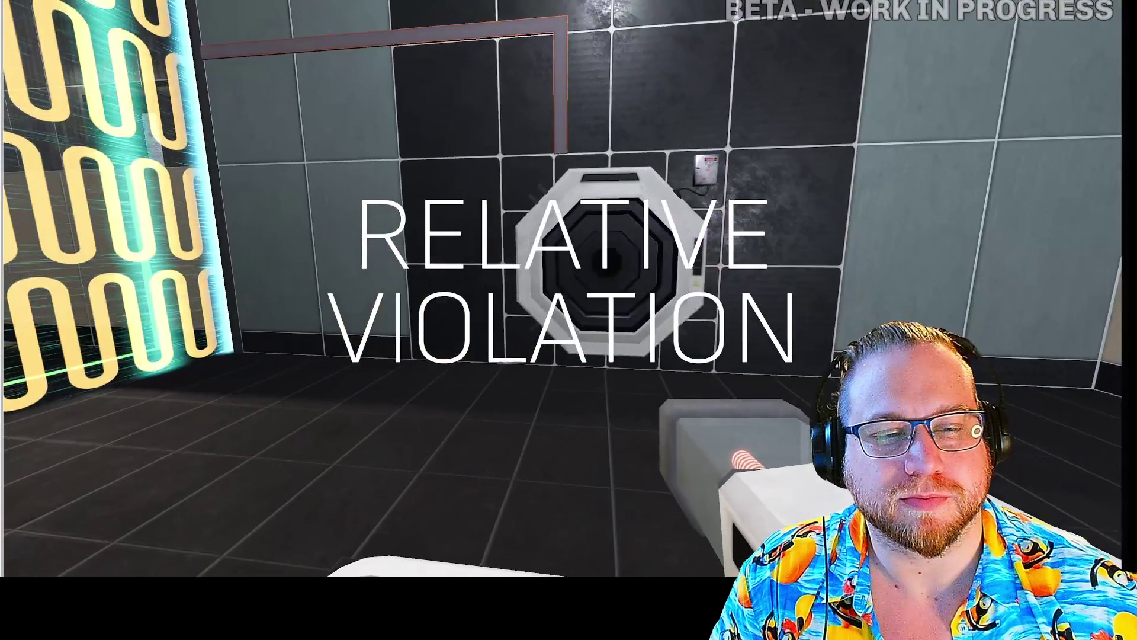
key(w)
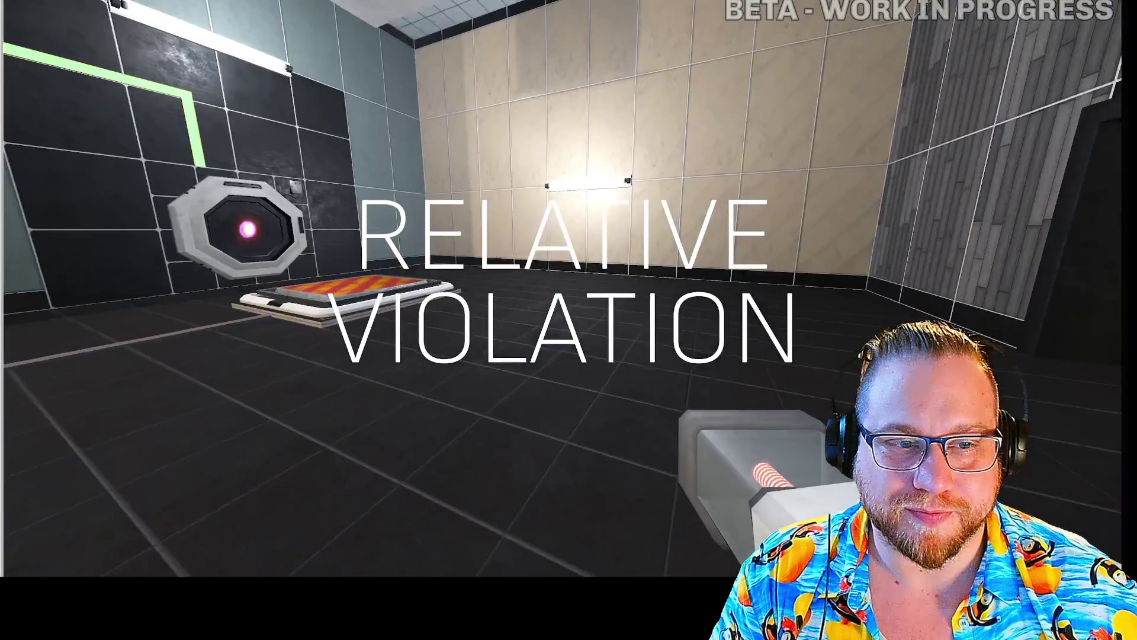
- Place the cube on the red-and-yellow floor button, then lift it off and set it down across the room
key(e)
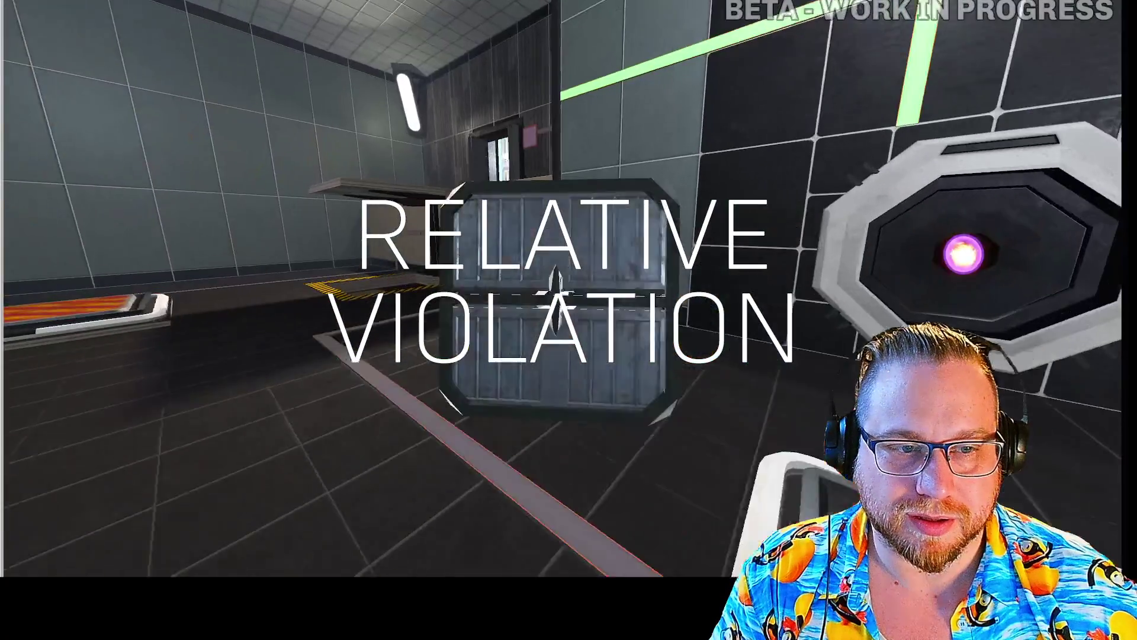
key(w)
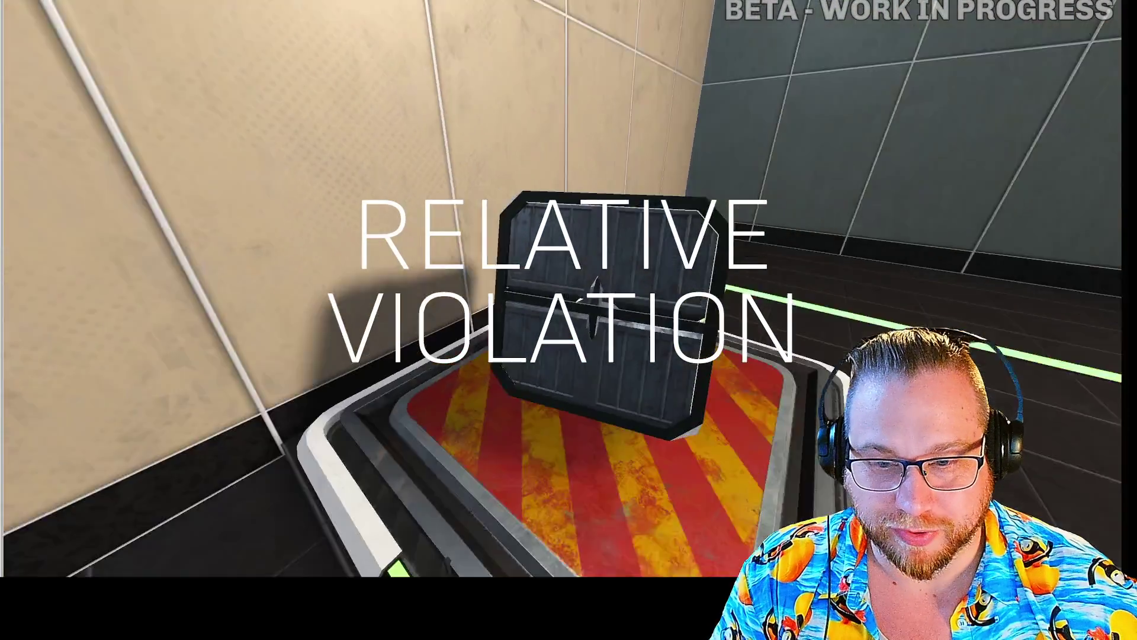
key(e)
key(s)
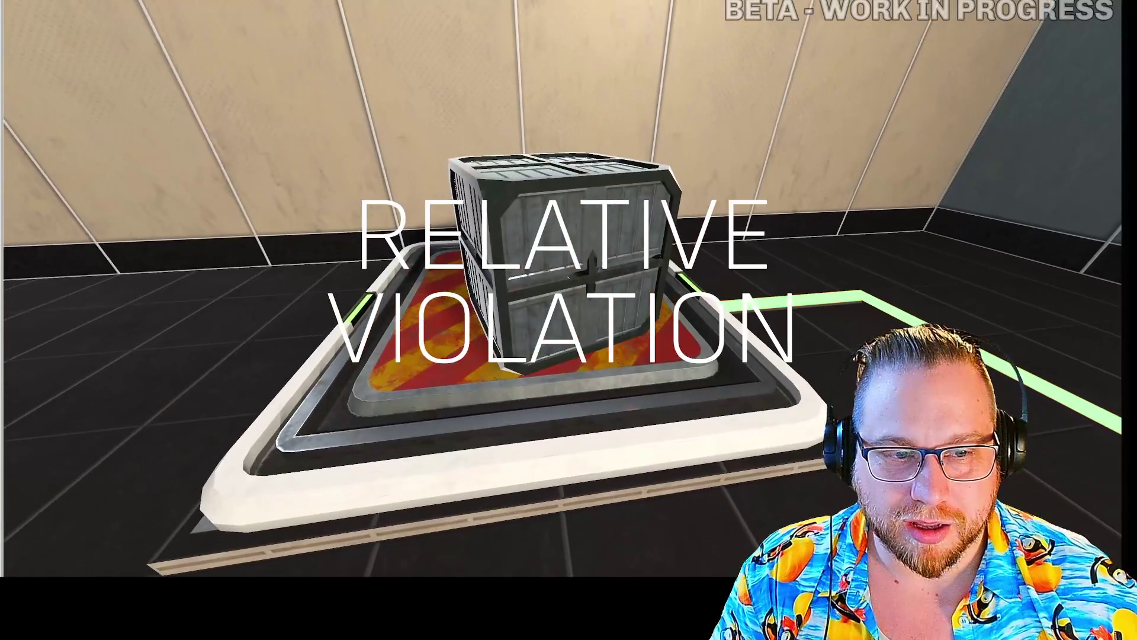
key(e)
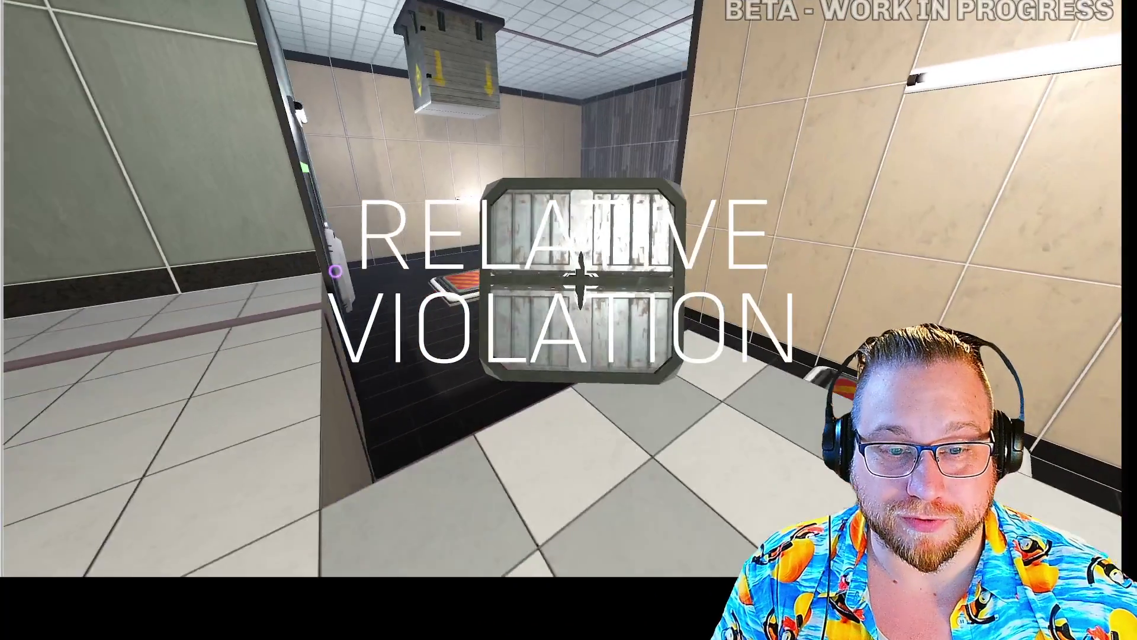
key(w)
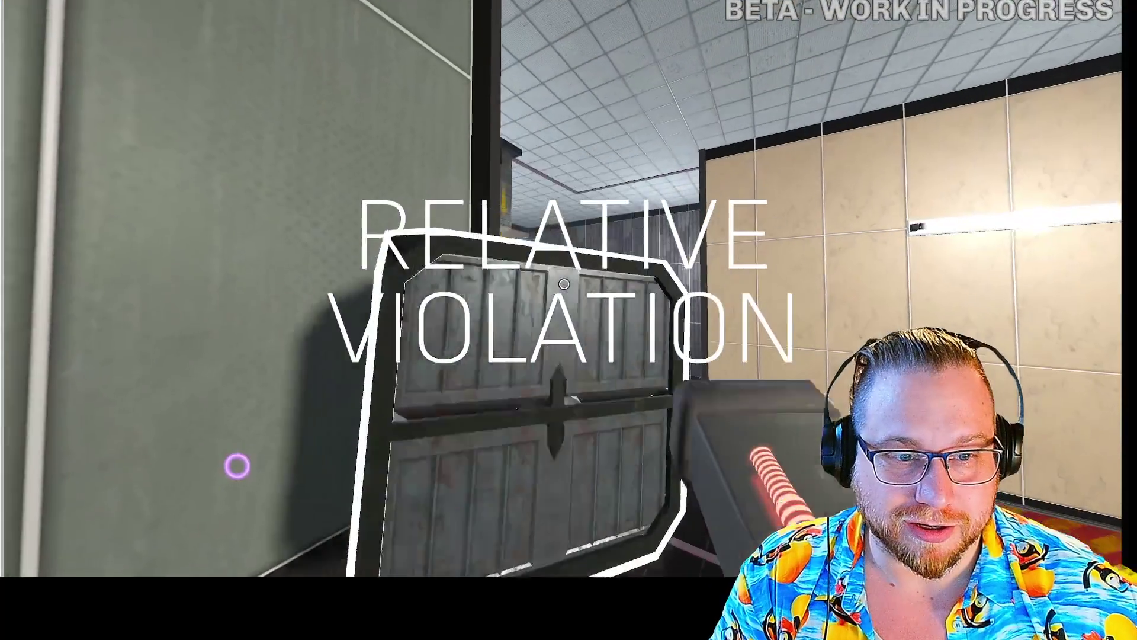
key(s)
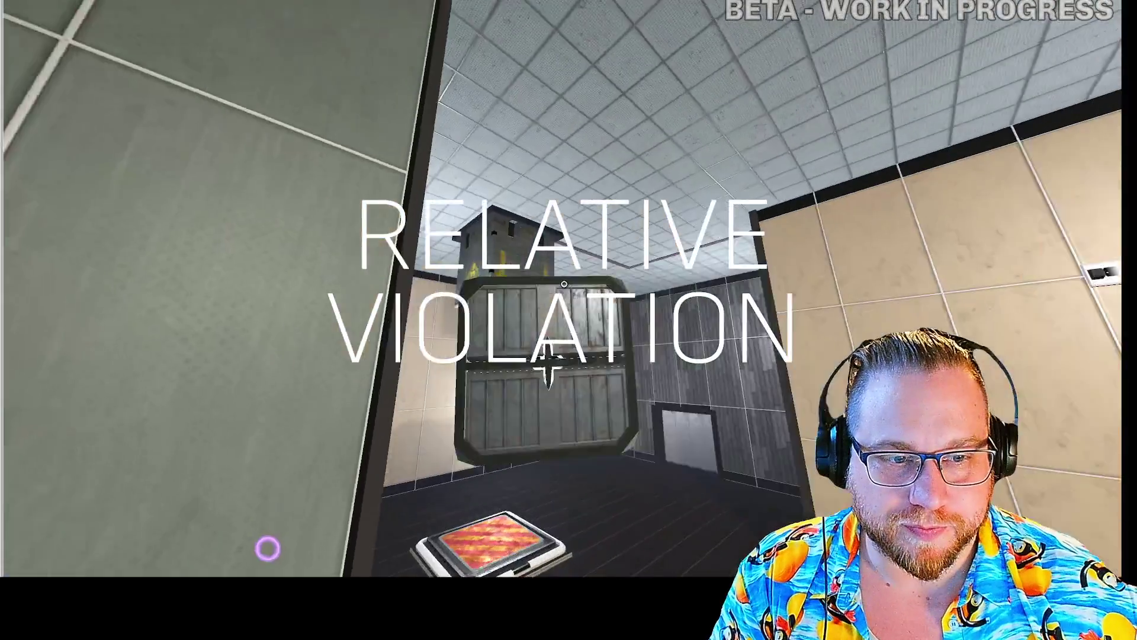
key(e)
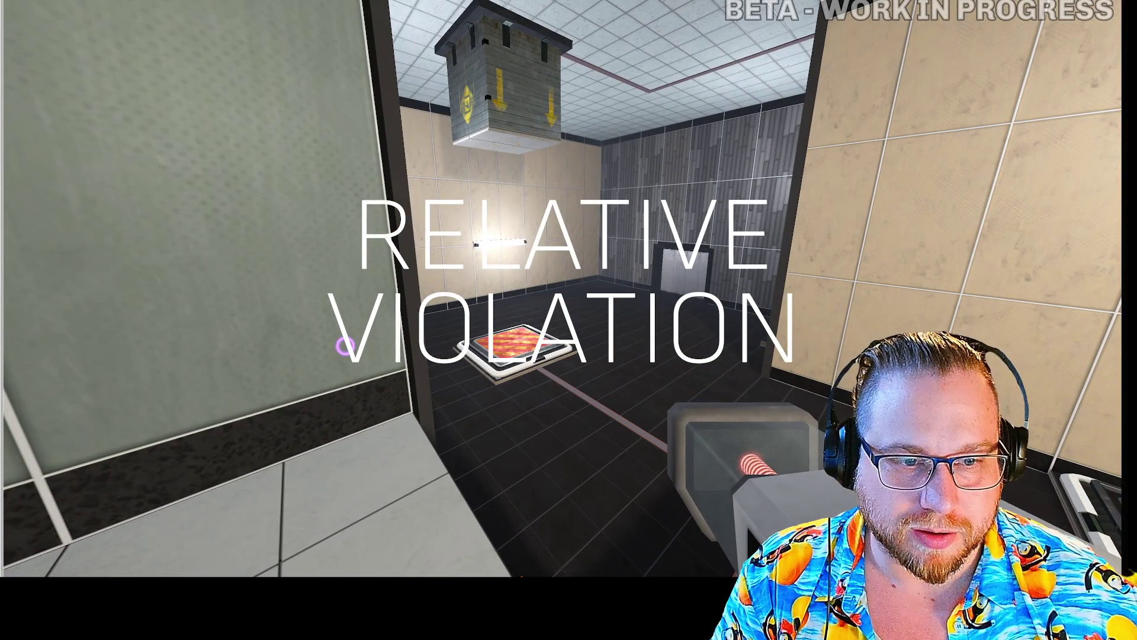
- Carry a cube from the tall room onto the floor button and move into the hazard-striped room
key(w)
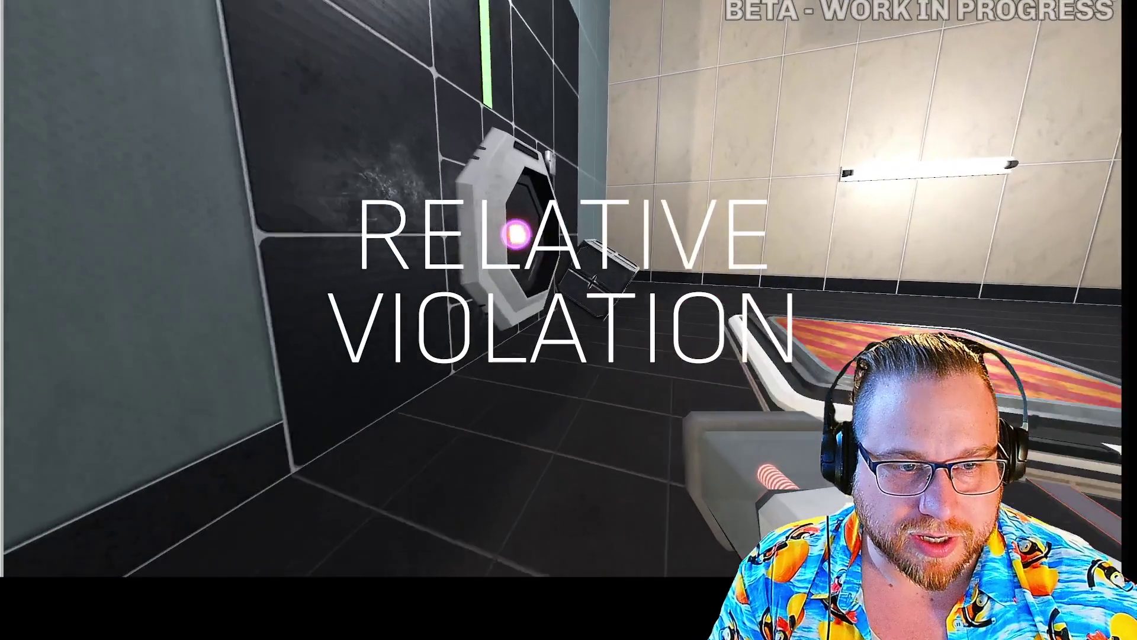
key(e)
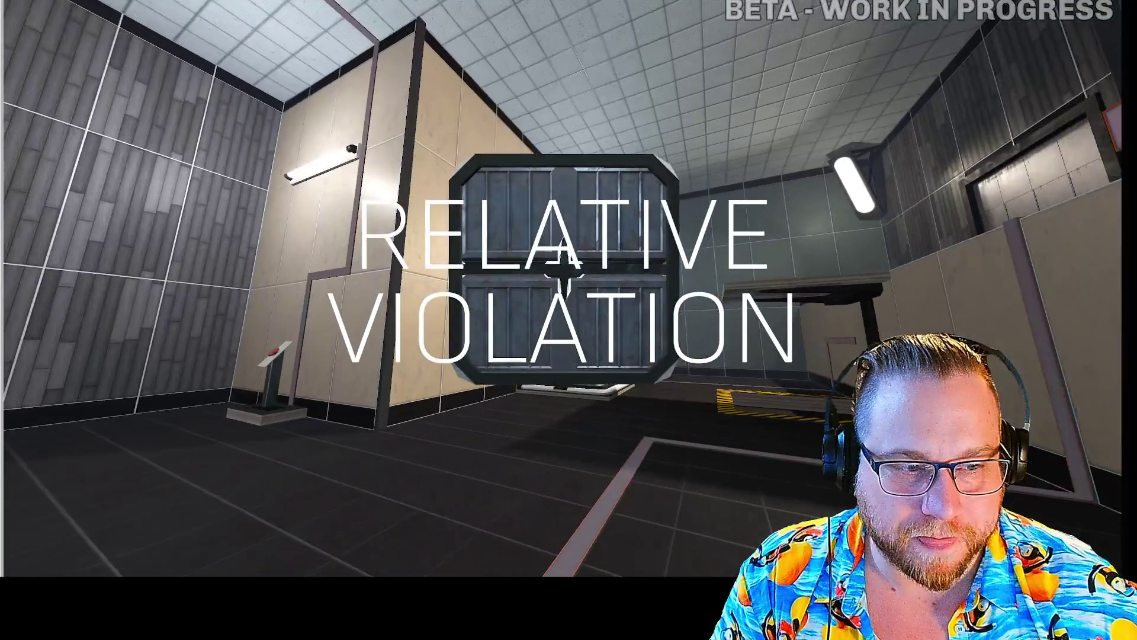
key(w)
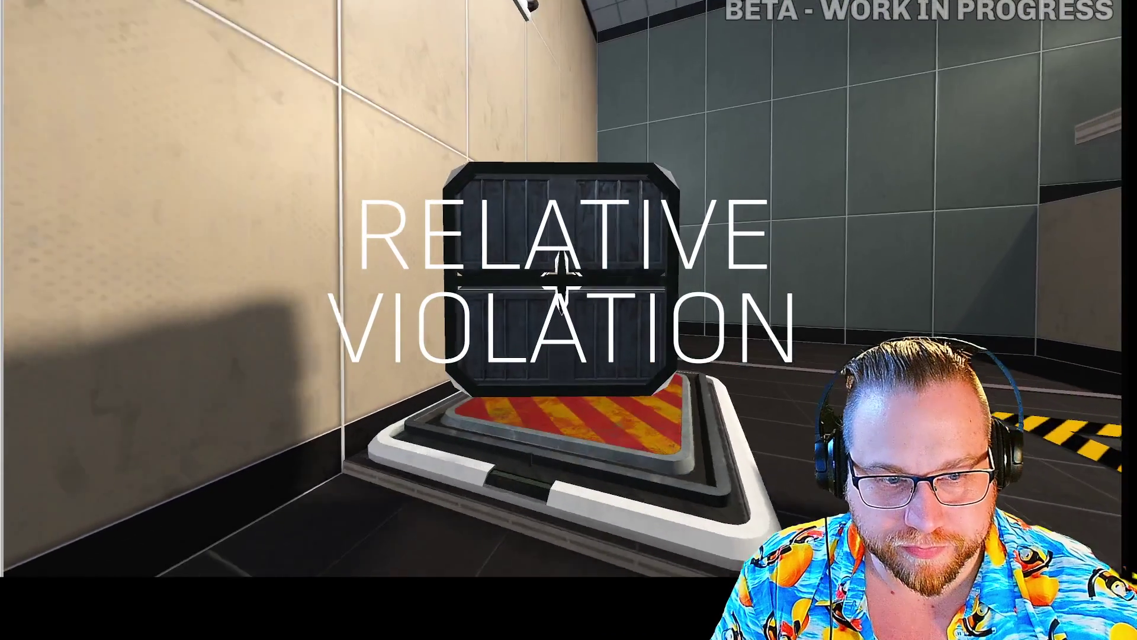
key(e)
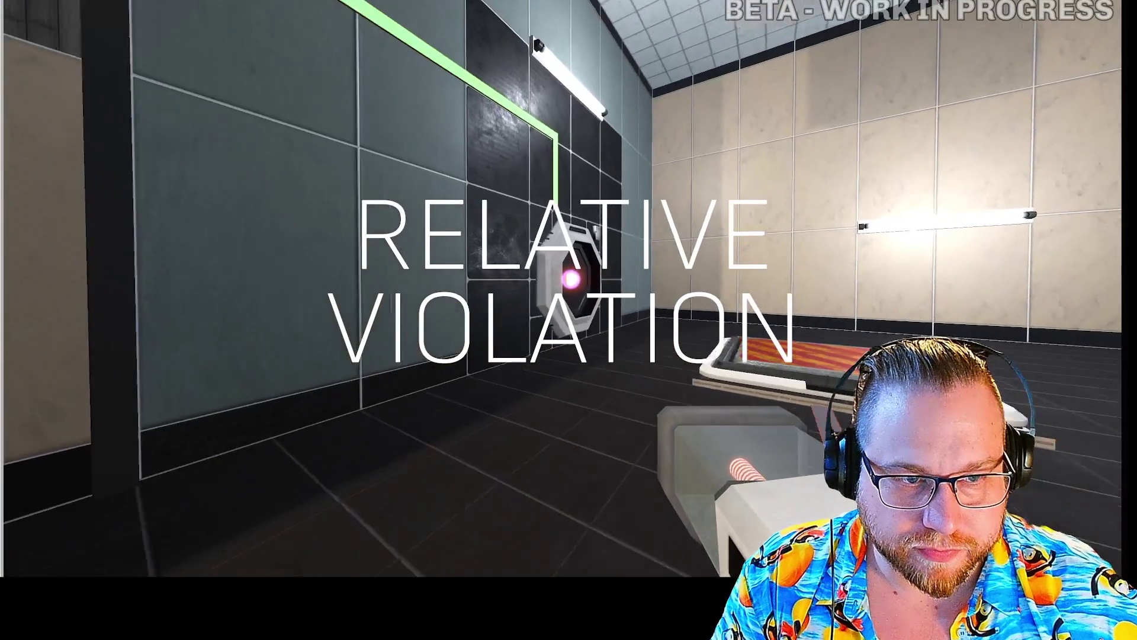
key(w)
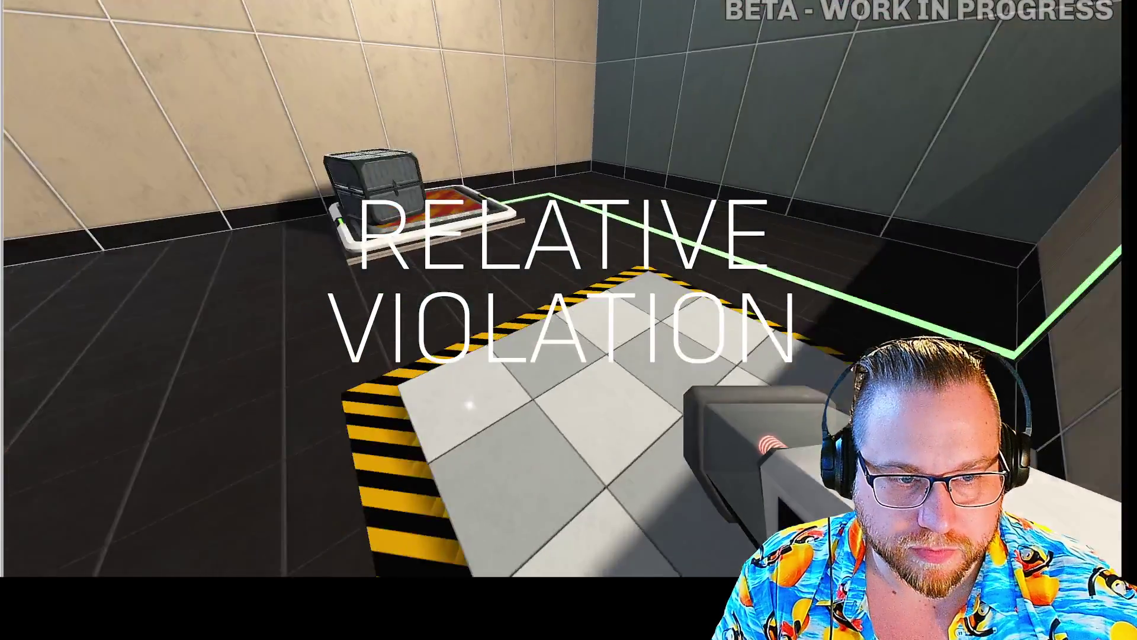
mouse_move(569, 320)
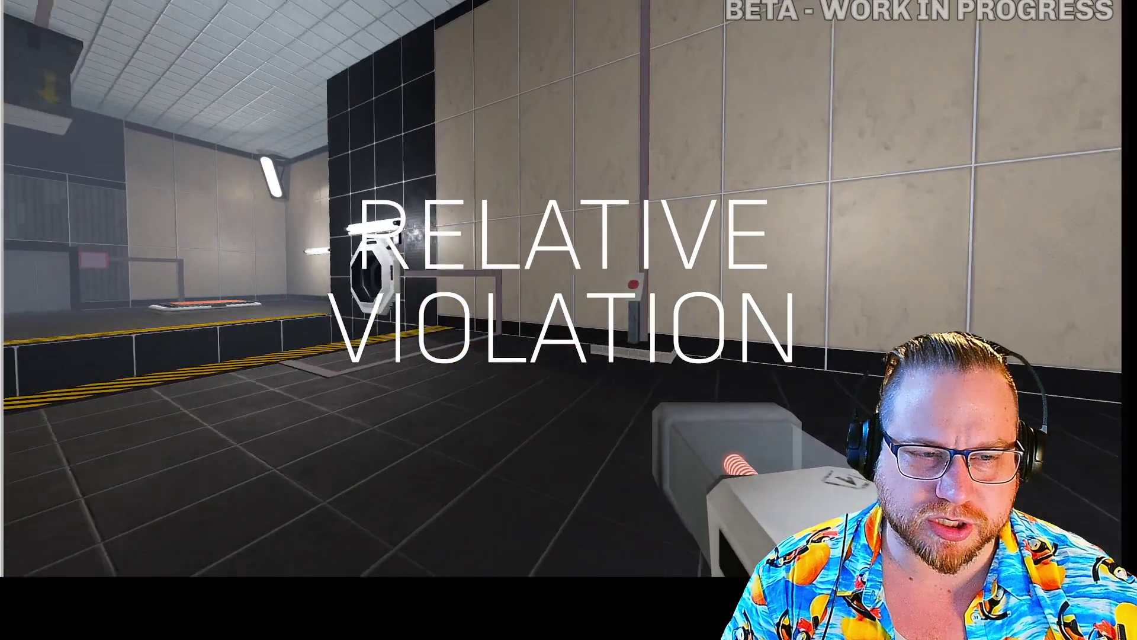
- Carry the metal cube toward the floor pad by the exit and drop it on the floor
mouse_move(564, 284)
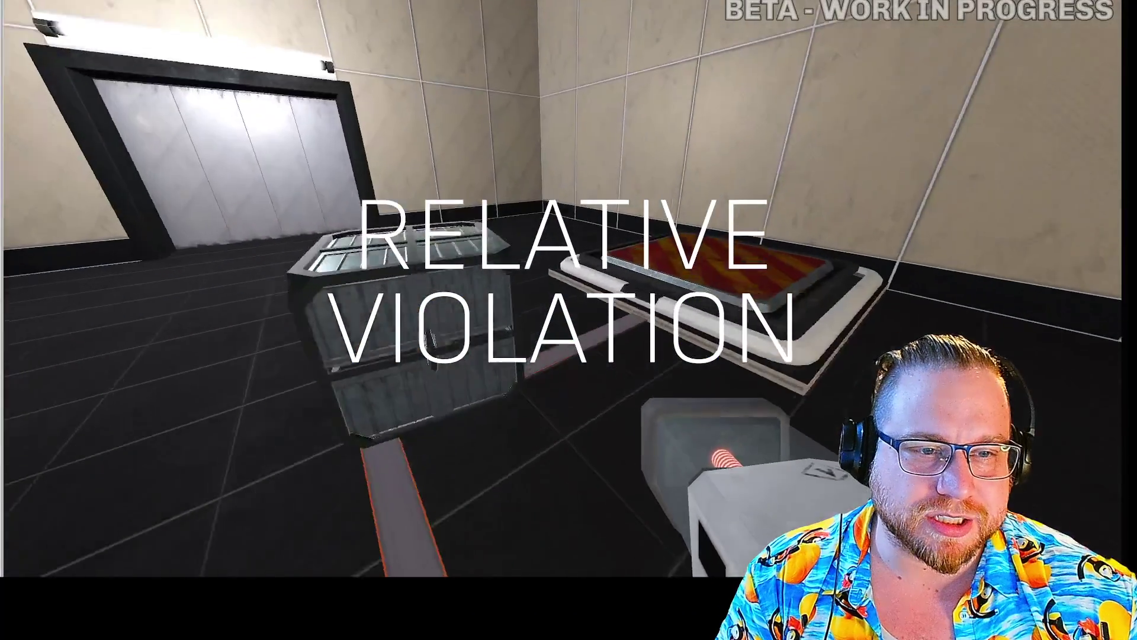
key(e)
key(e)
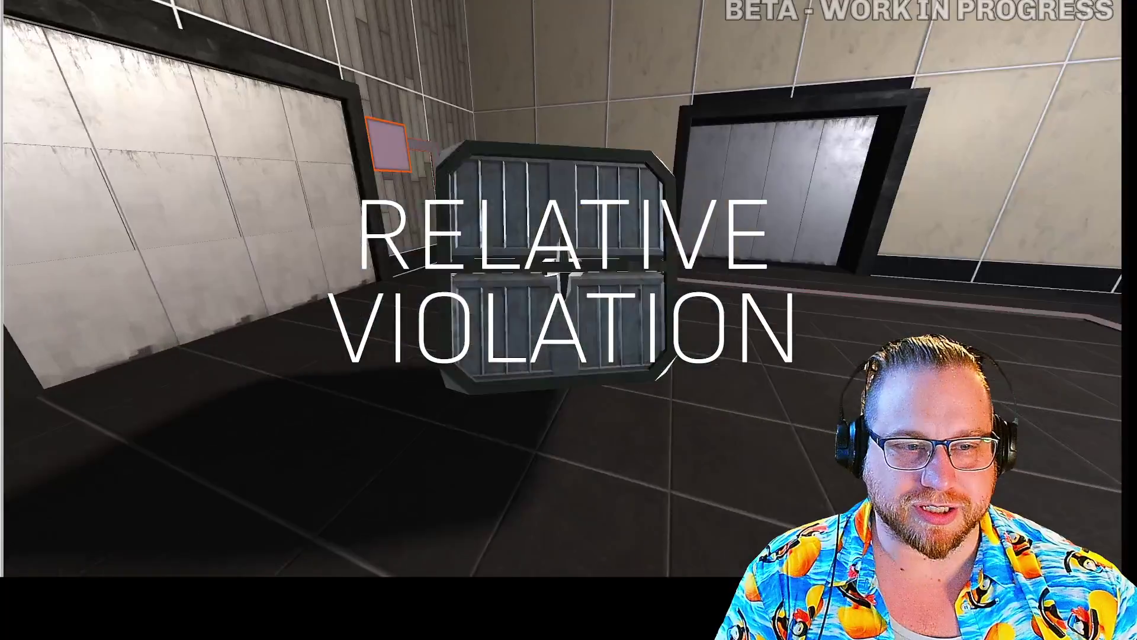
- Release the cube onto the floor pad and walk through the opened exit onto the caged lift platform
key(e)
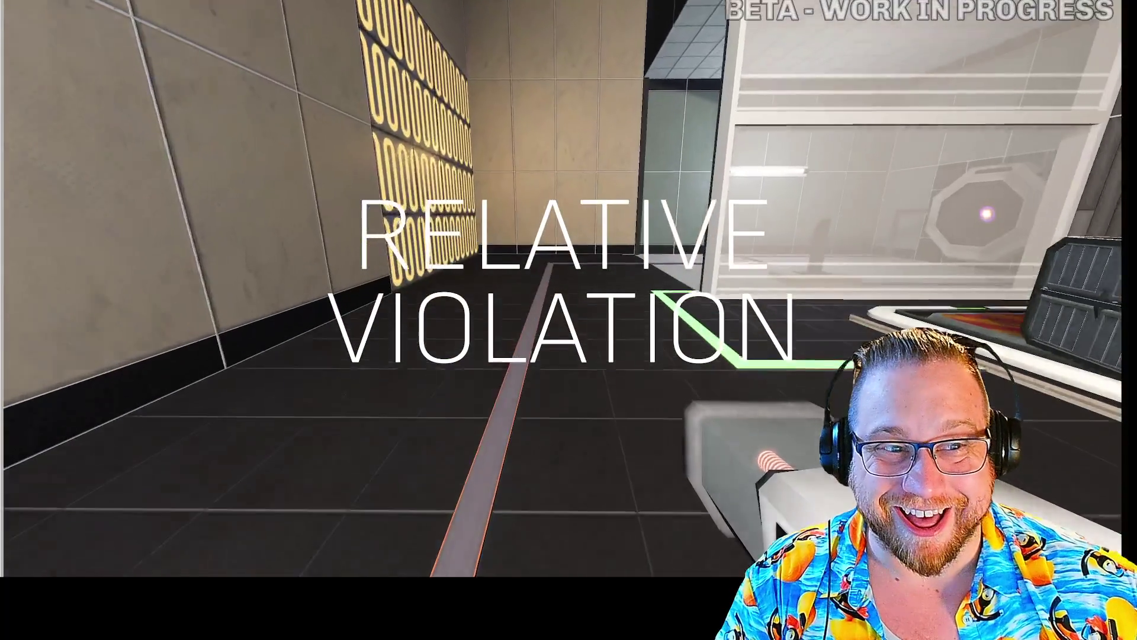
key(w)
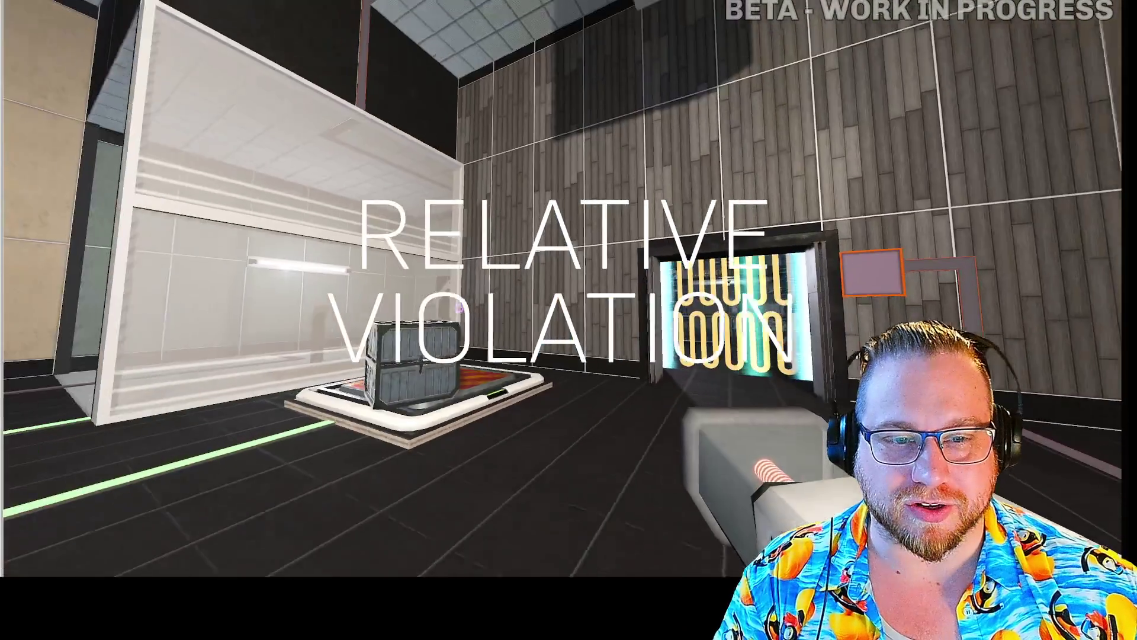
key(w)
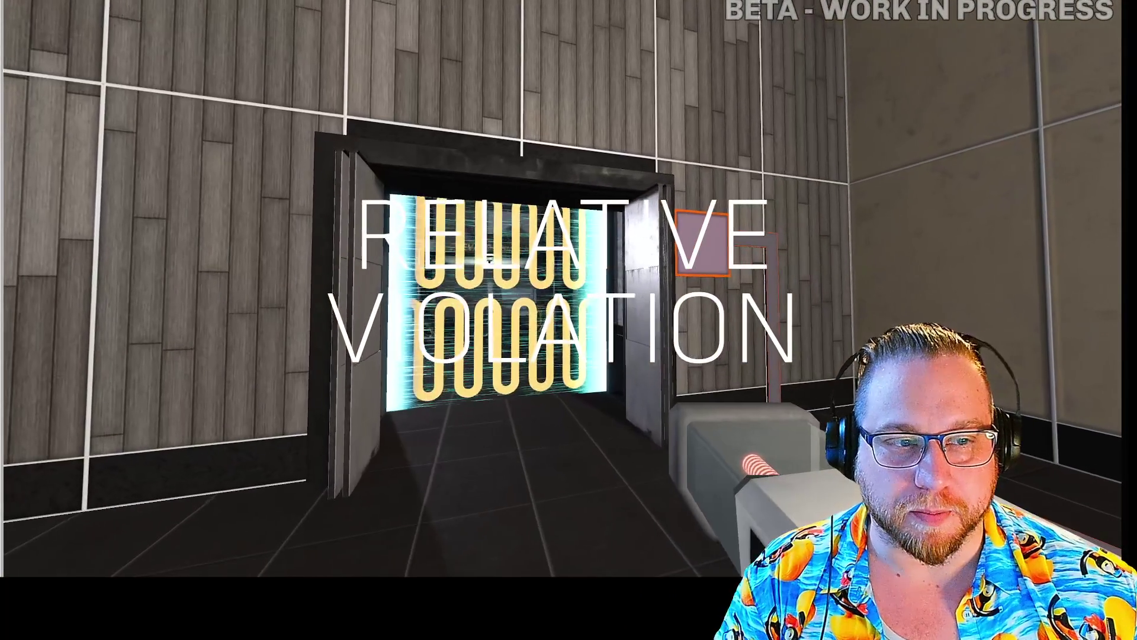
key(w)
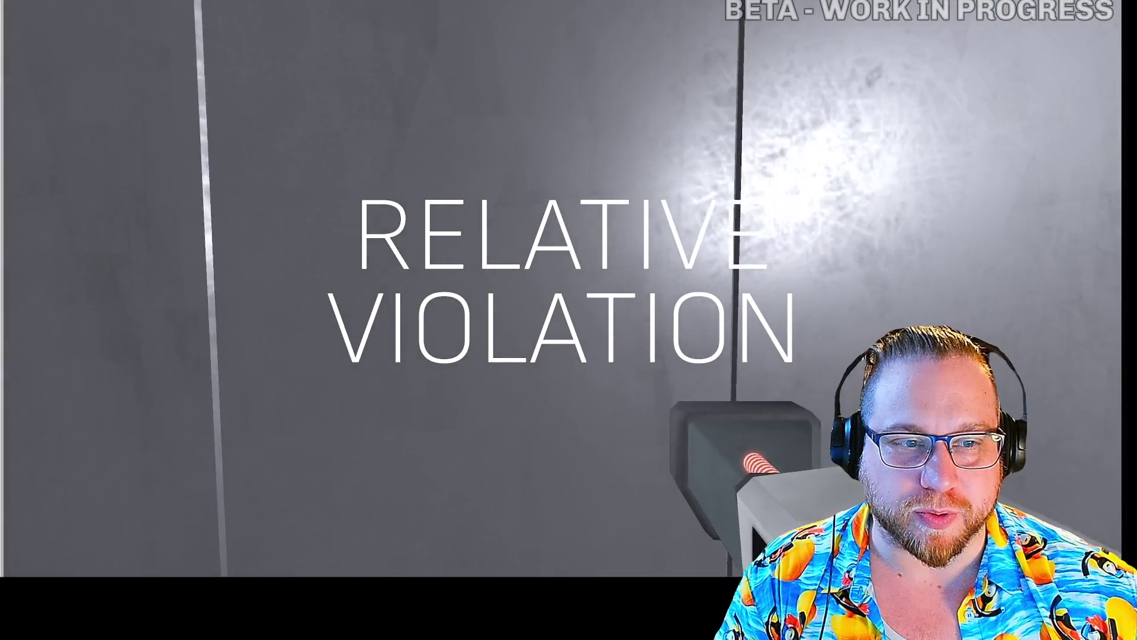
key(w)
key(w)
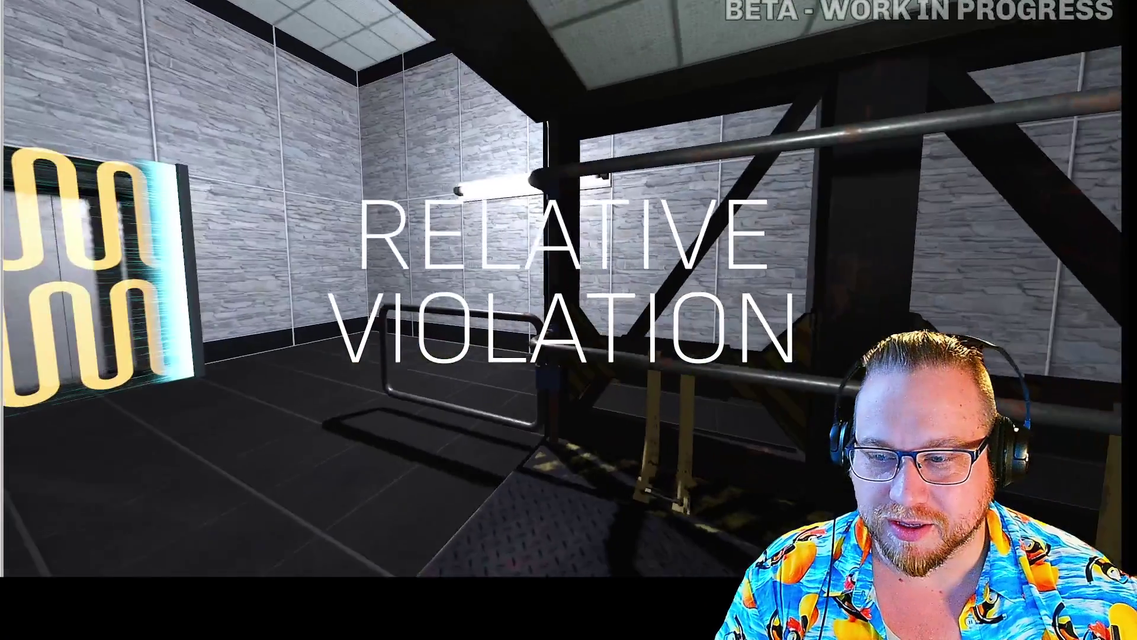
key(w)
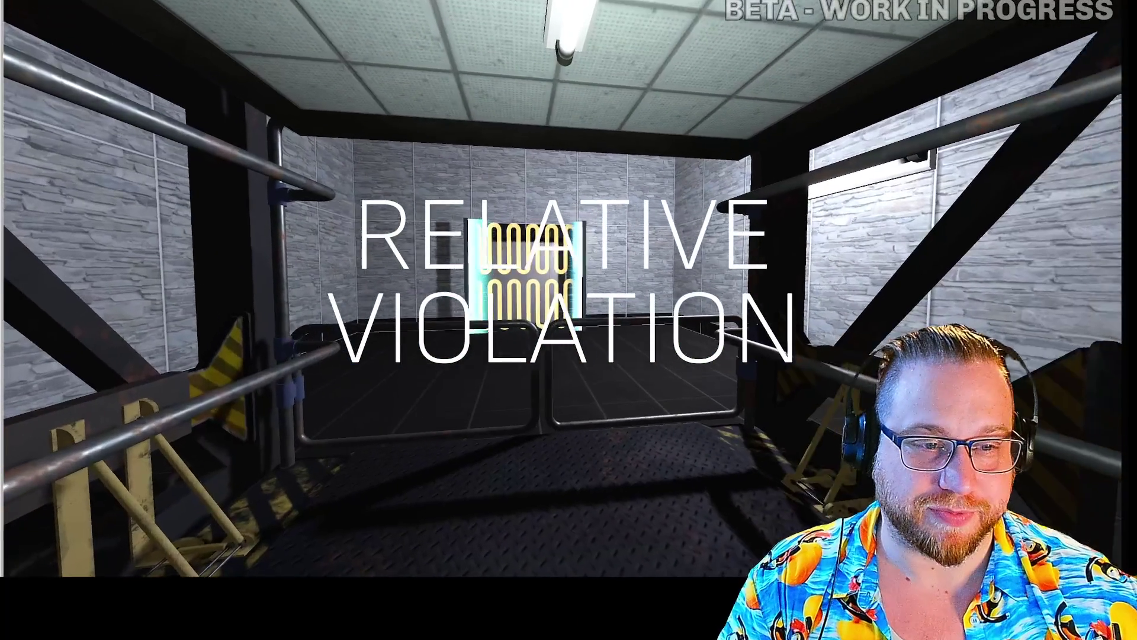
key(w)
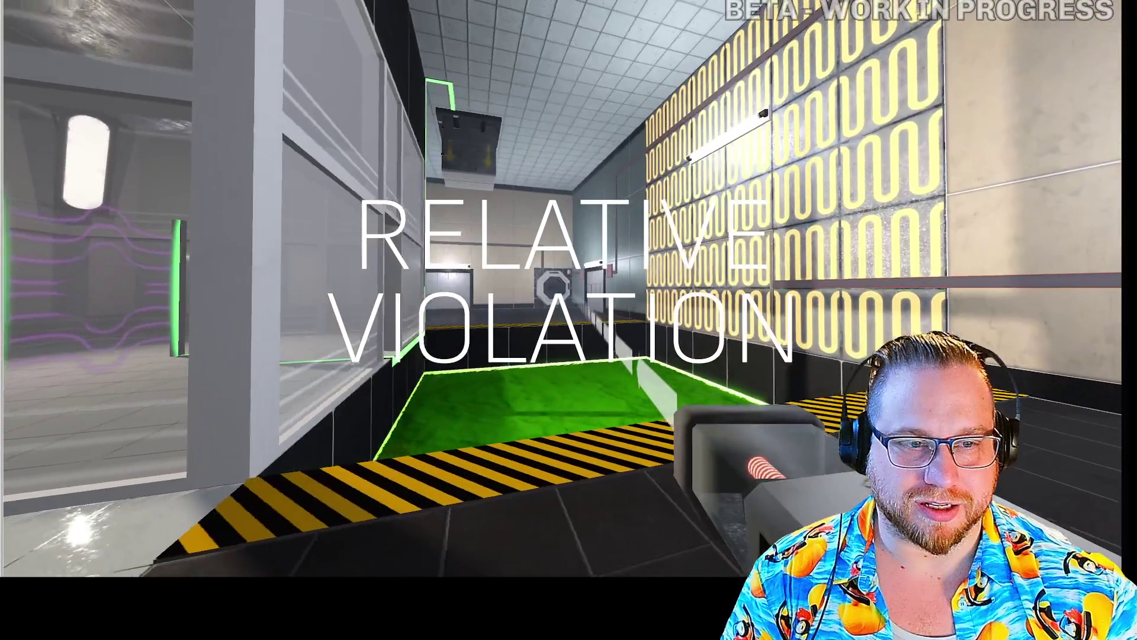
- Fire the gun toward the green-floored corridor, then carry the metal crate onto the striped pad
click(569, 319)
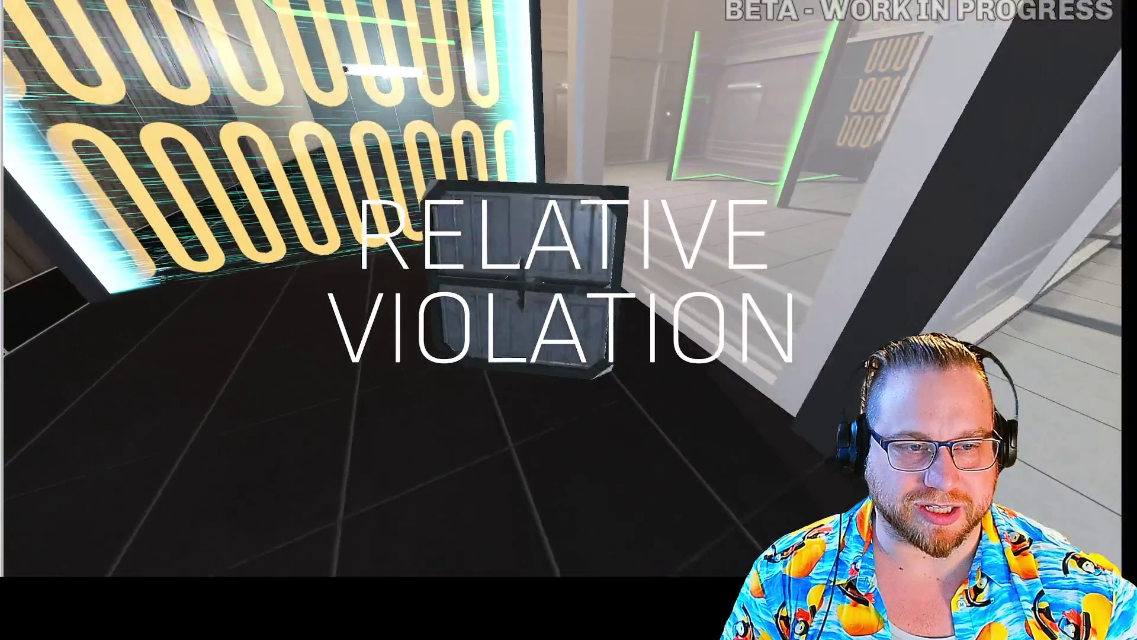
key(e)
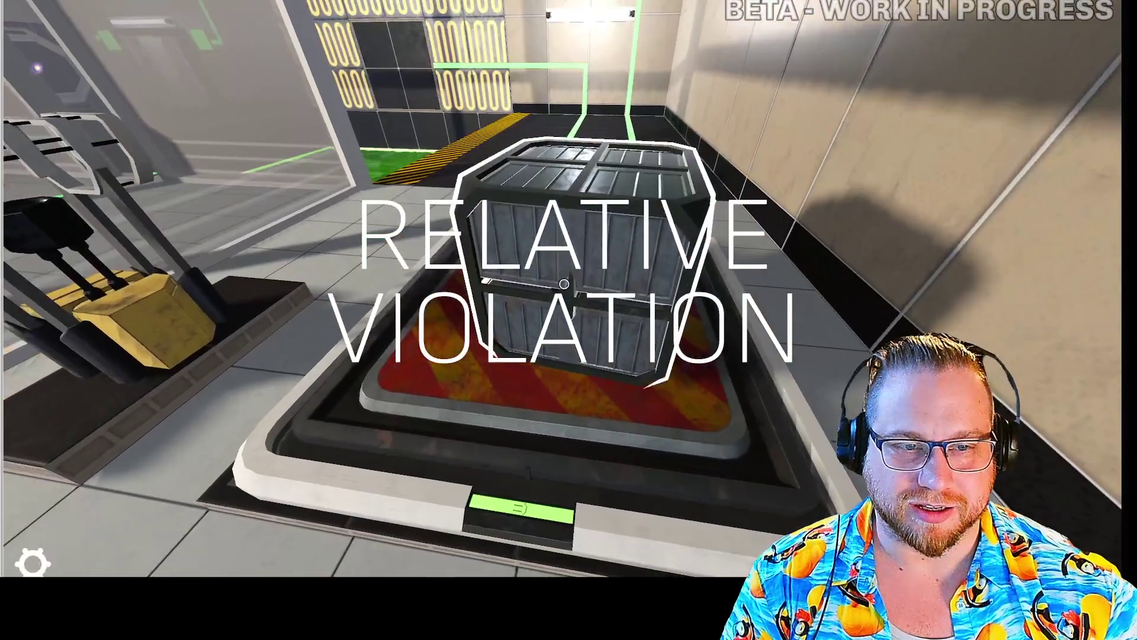
key(e)
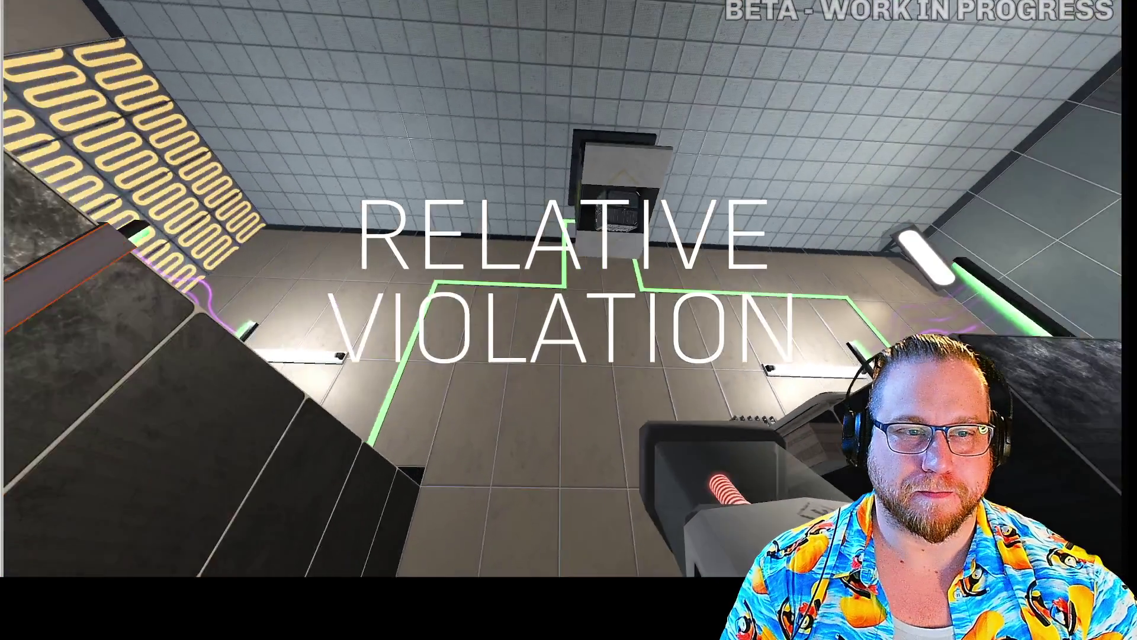
- Drop the dark cube onto the floor button, then lift it off and set it beside the button
key(e)
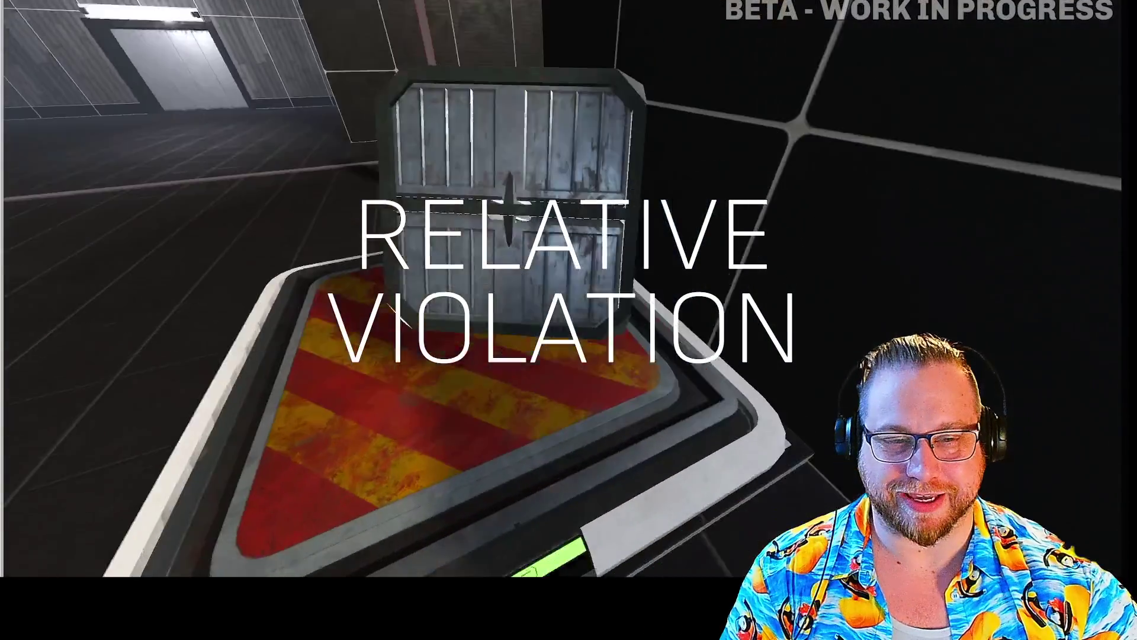
key(e)
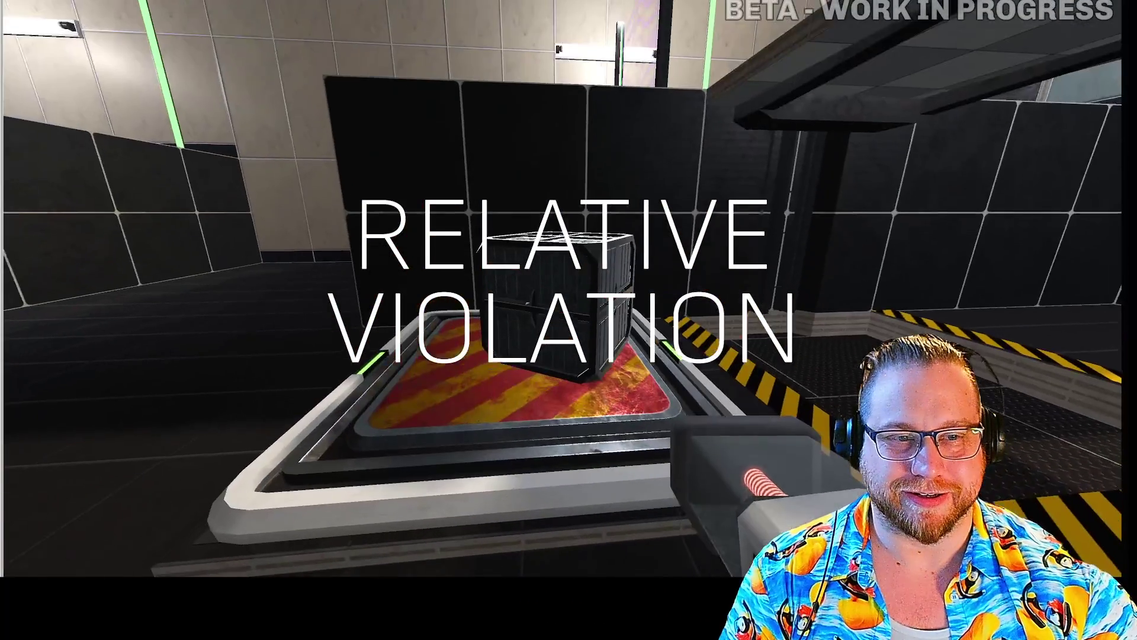
key(e)
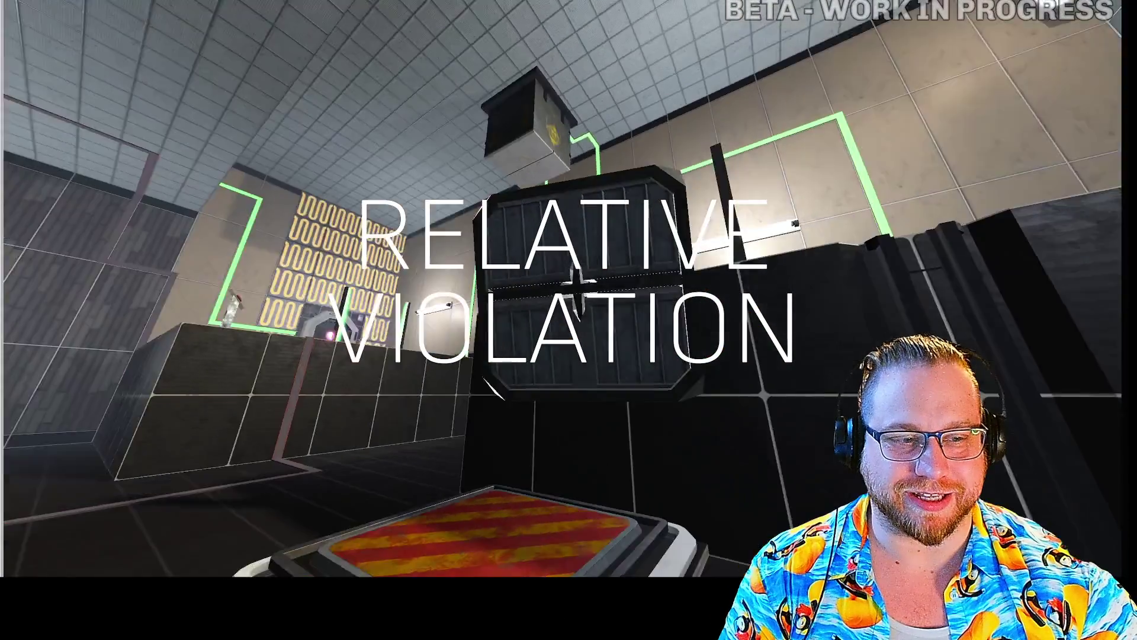
key(e)
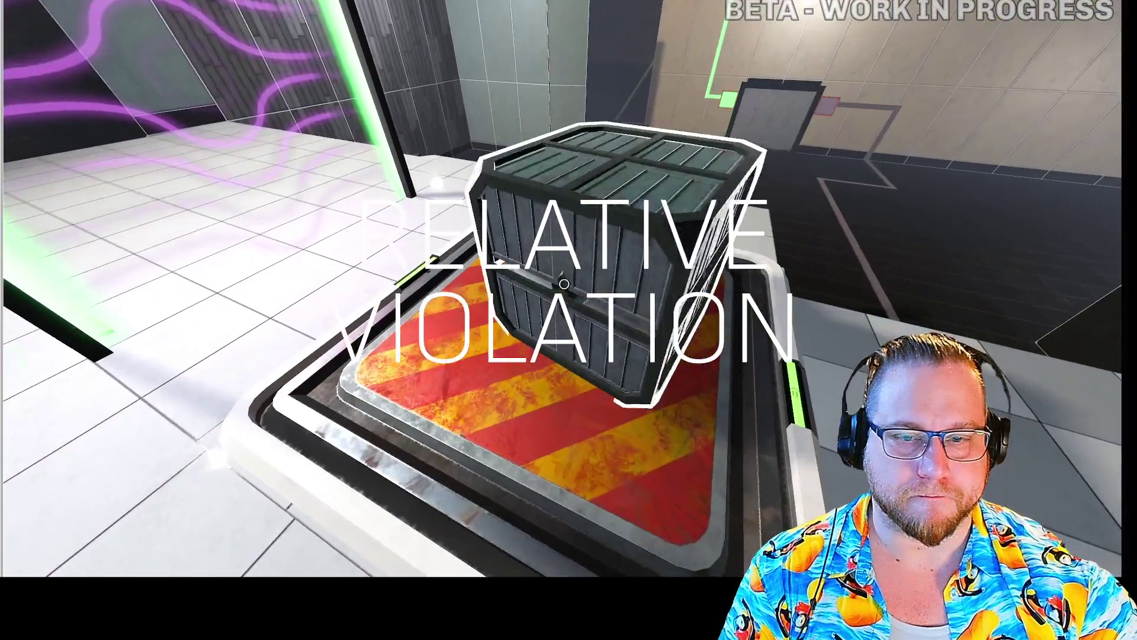
- Drop the crate onto the striped floor button, pick it back up, and set it down there again
click(564, 285)
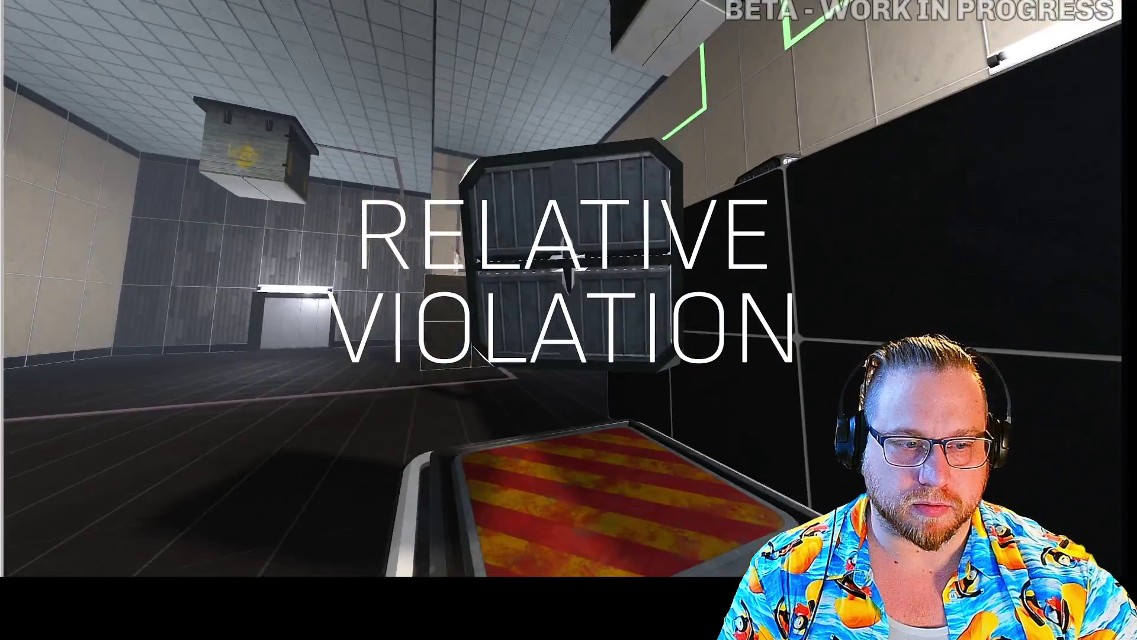
key(e)
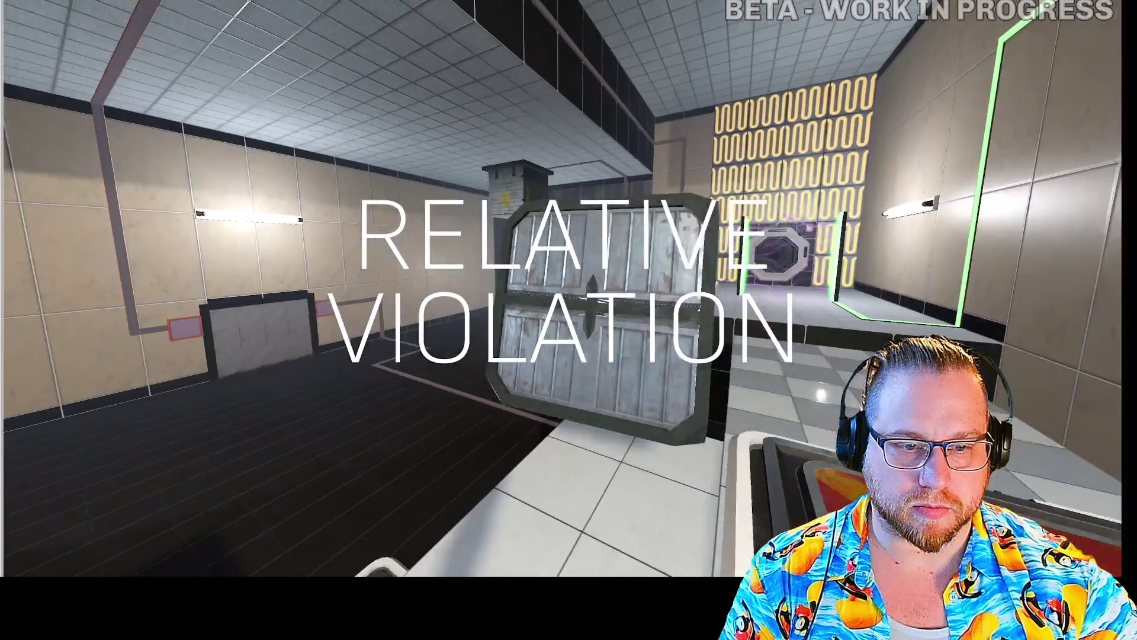
key(e)
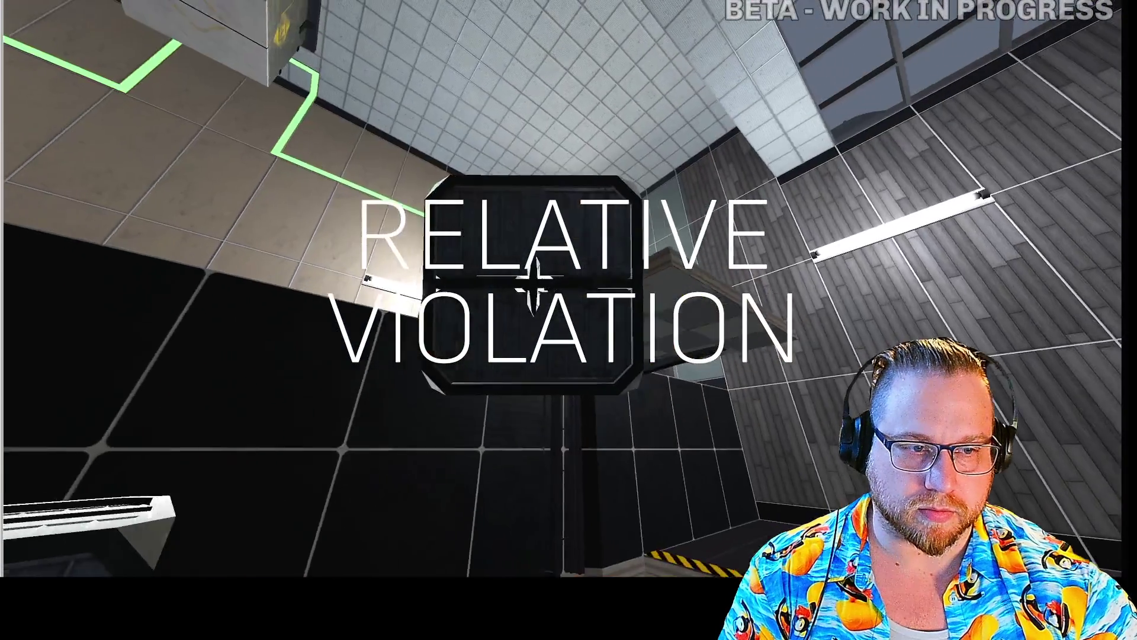
key(e)
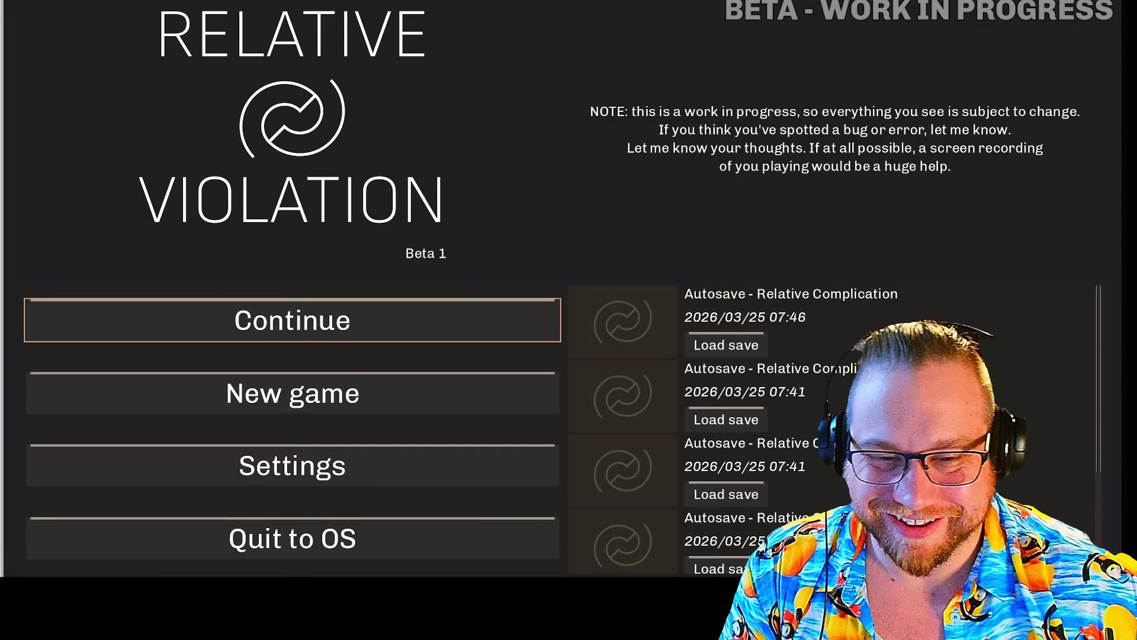
- Choose Quit to OS from the main menu and confirm Quit in the dialog
click(318, 542)
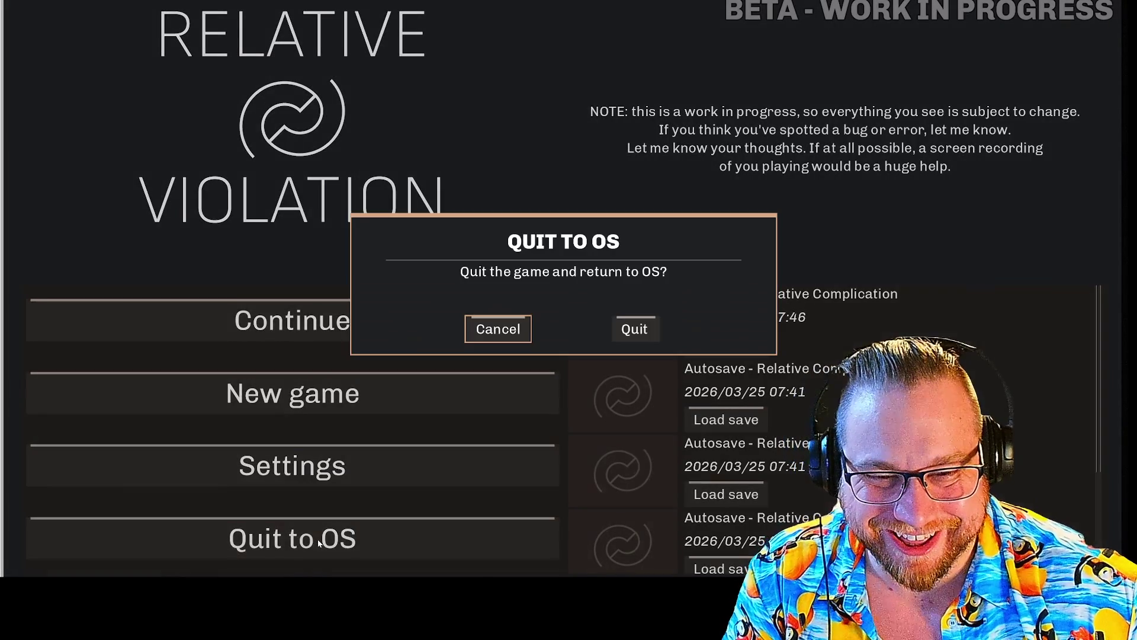
click(635, 329)
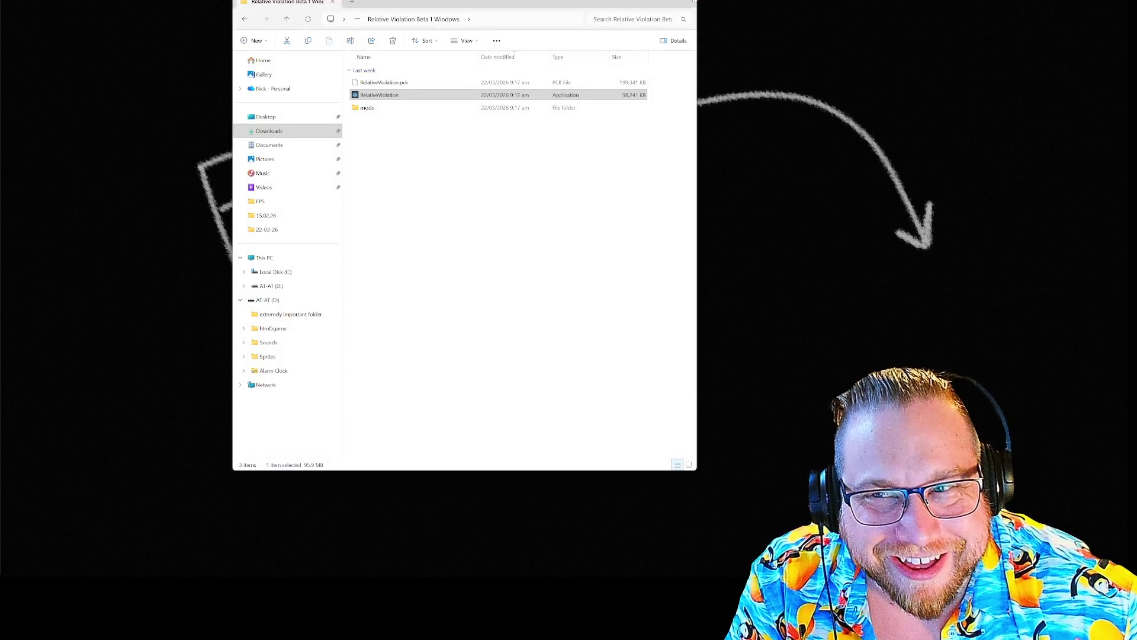